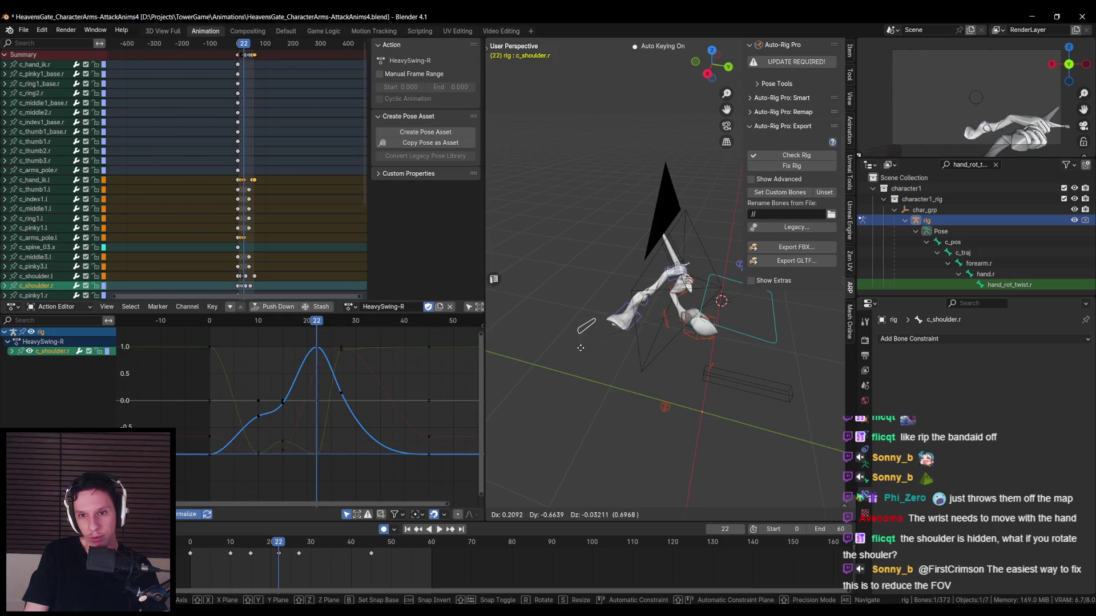
- Reposition c_shoulder.r at frame 22 and key the new pose
{"action": "mouse_move", "coordinate": [651, 346]}
{"action": "middle_mouse_down", "text": "alt"}
{"action": "mouse_move", "coordinate": [721, 348]}
{"action": "mouse_move", "coordinate": [688, 360]}
{"action": "mouse_move", "coordinate": [639, 325]}
{"action": "middle_mouse_up", "text": "alt"}
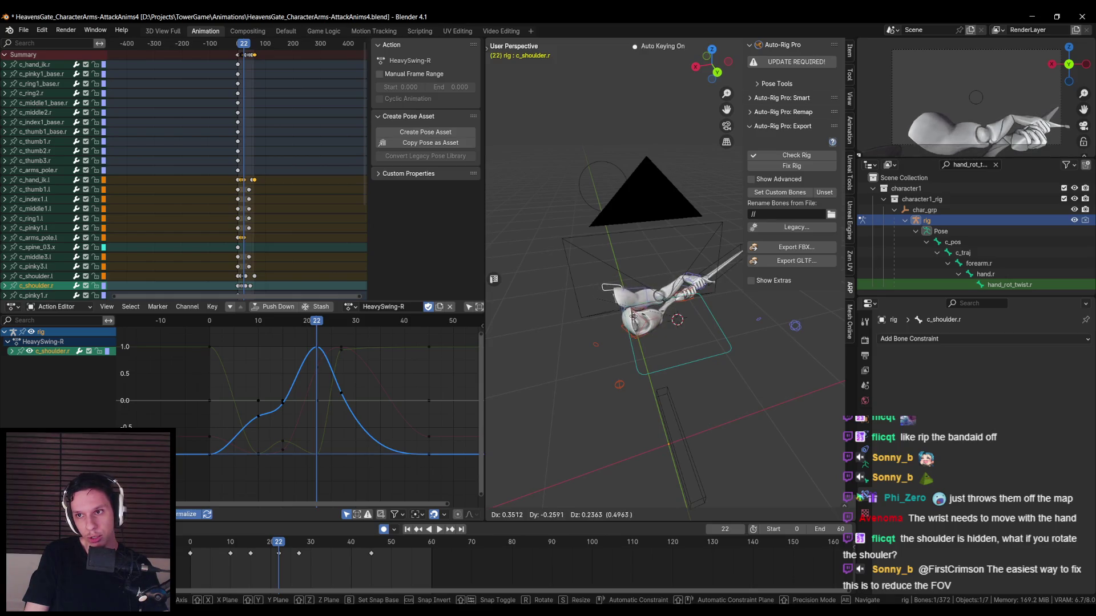
{"action": "left_click", "coordinate": [685, 285]}
{"action": "middle_click_drag", "start_coordinate": [684, 285], "coordinate": [727, 238]}
- Move c_shoulder.r along global Z so its curve dips at frame 22, then save
{"action": "key", "text": "g"}
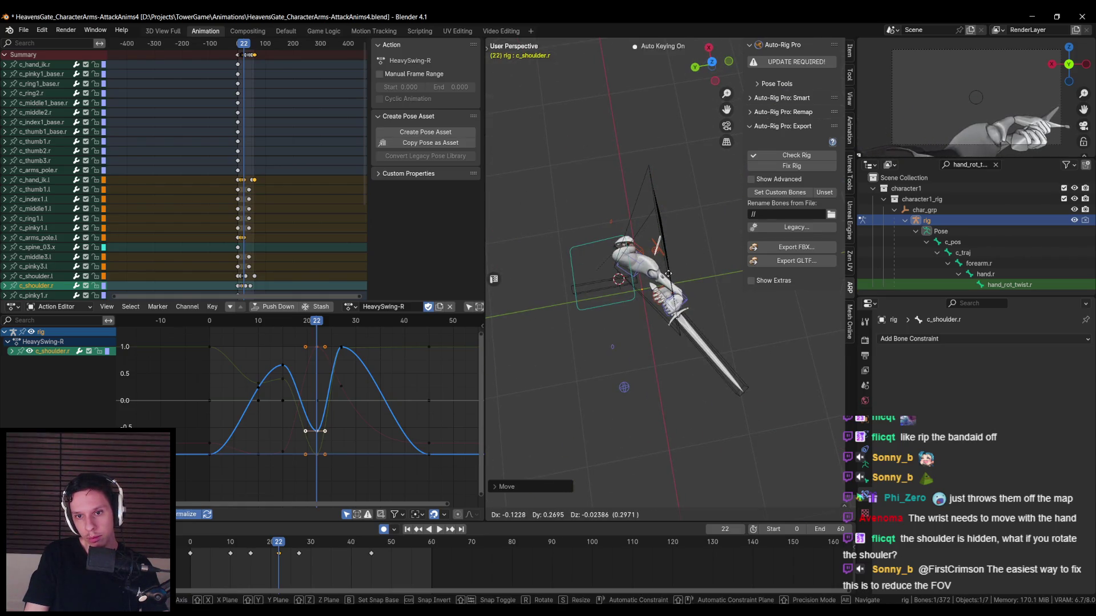
{"action": "mouse_move", "coordinate": [656, 273]}
{"action": "middle_mouse_down"}
{"action": "mouse_move", "coordinate": [624, 268]}
{"action": "mouse_move", "coordinate": [632, 317]}
{"action": "middle_mouse_up"}
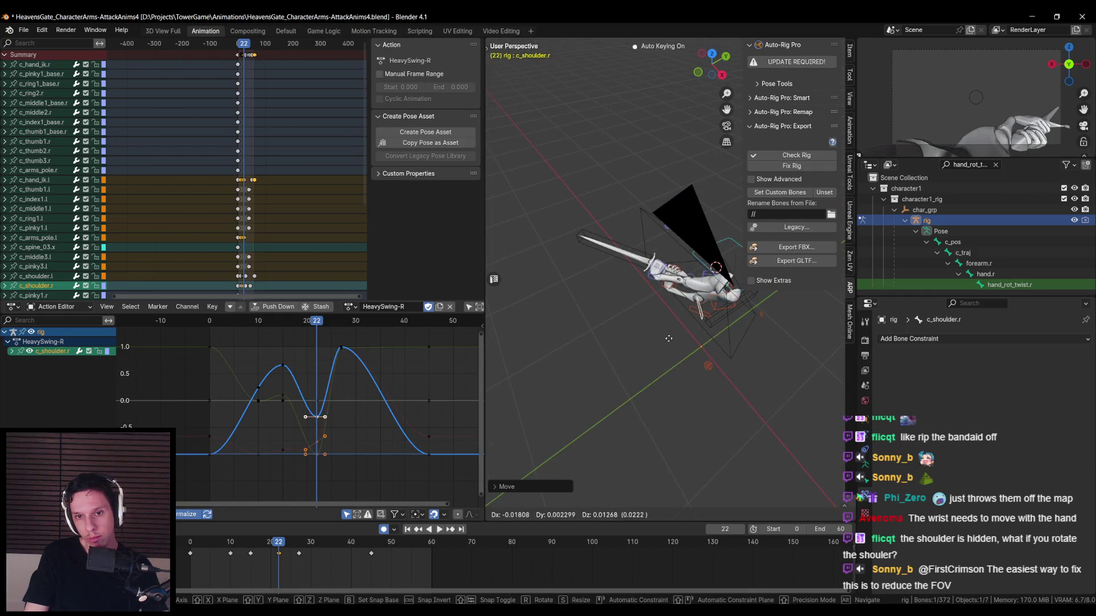
{"action": "key", "text": "z"}
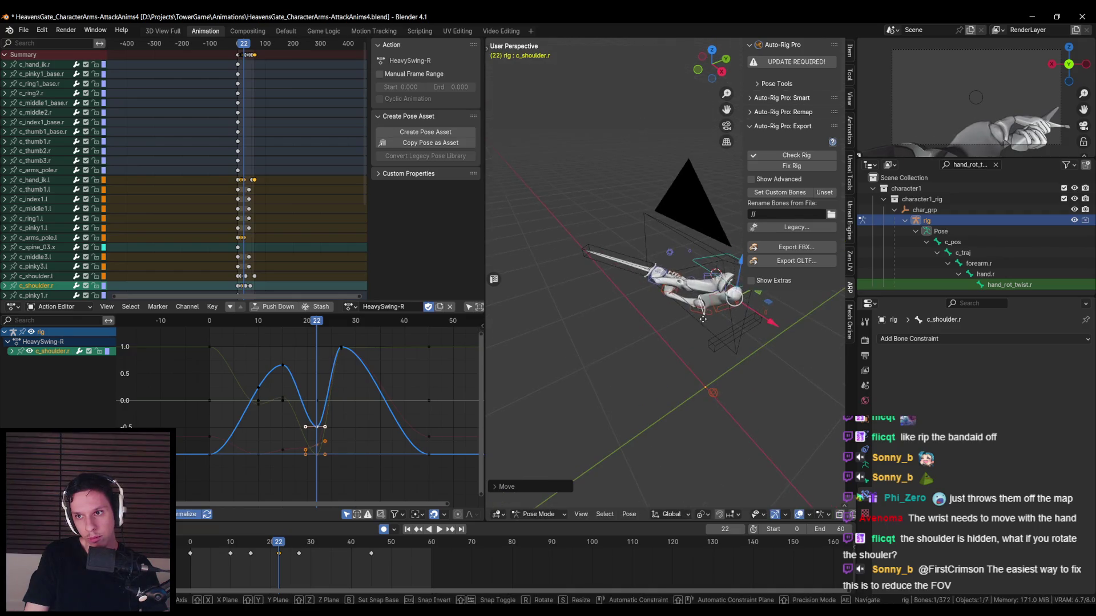
{"action": "left_click", "coordinate": [698, 321]}
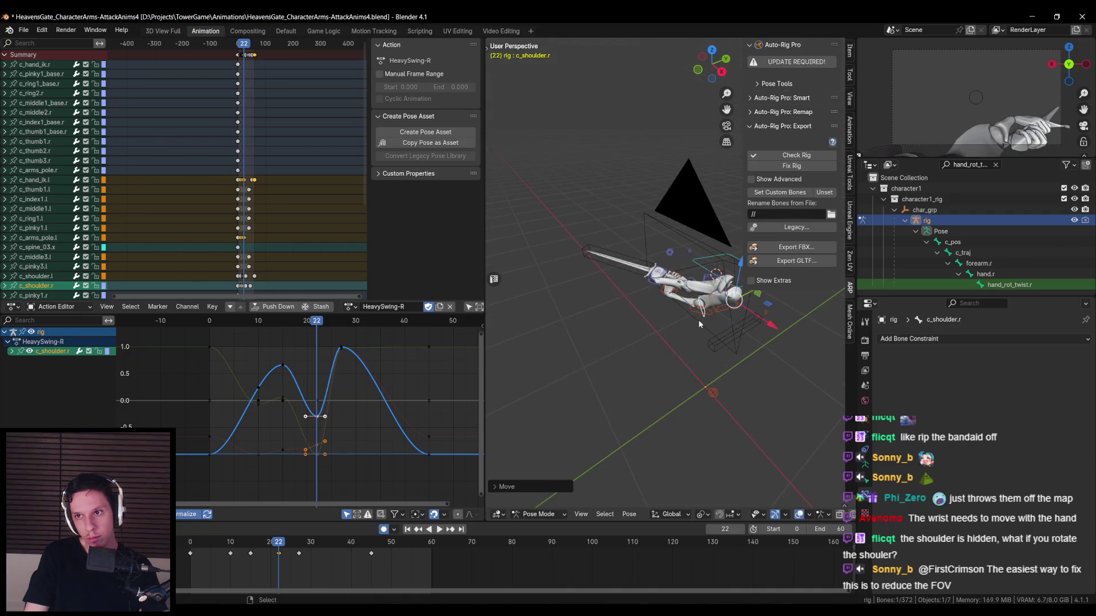
{"action": "middle_click_drag", "start_coordinate": [698, 320], "coordinate": [689, 338]}
{"action": "key", "text": "ctrl+s"}
- Play-test the heavy swing in Unreal with three sword swings at the dummies, then stop
{"action": "mouse_move", "coordinate": [352, 604]}
{"action": "left_click", "coordinate": [411, 525]}
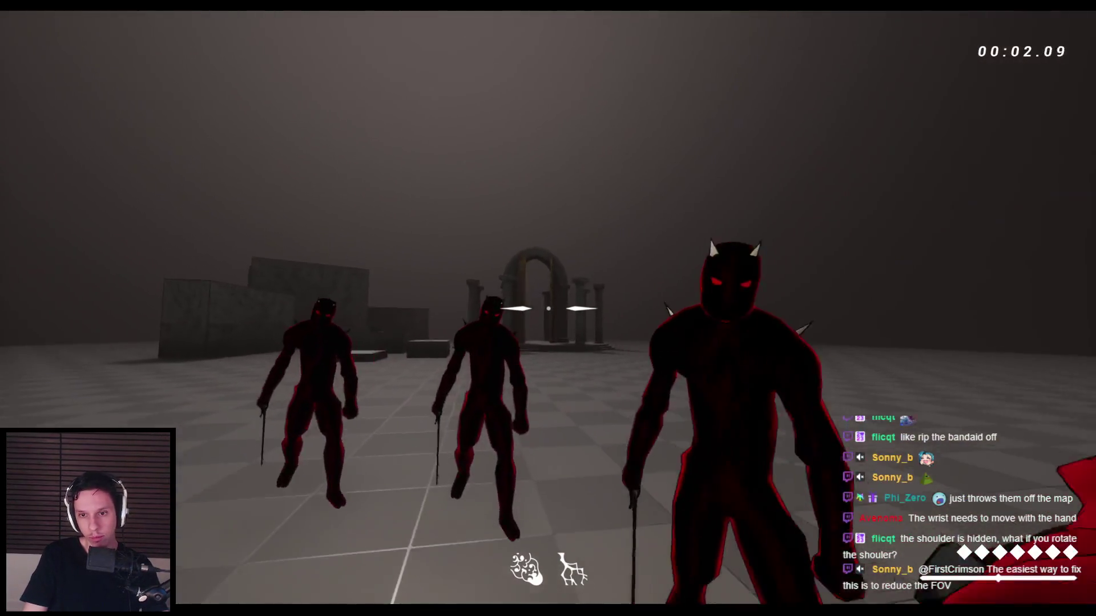
{"action": "left_click", "coordinate": [548, 308]}
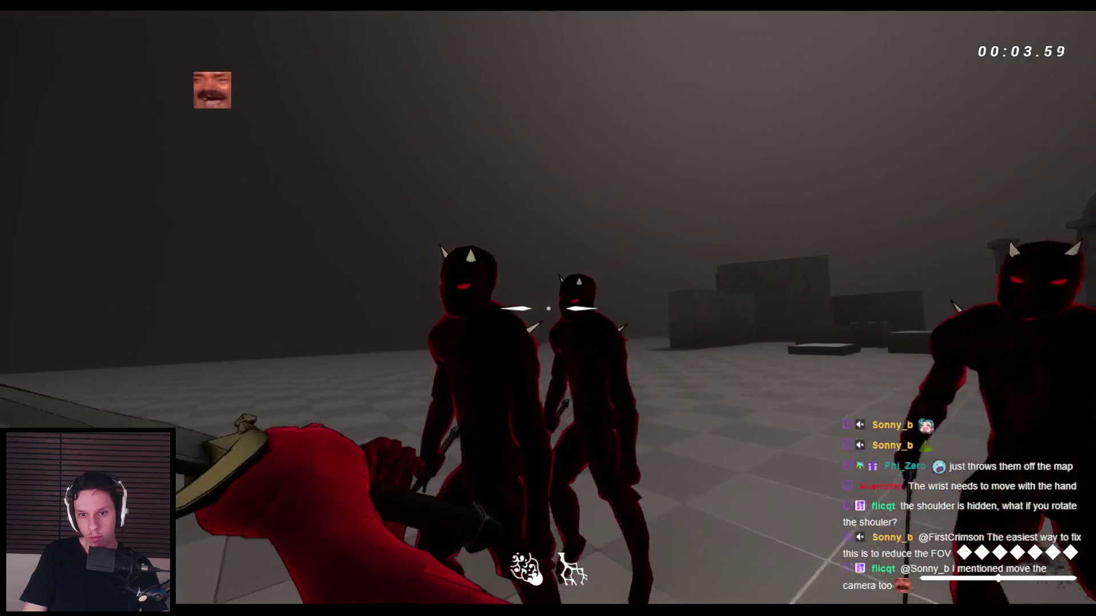
{"action": "left_click", "coordinate": [547, 308]}
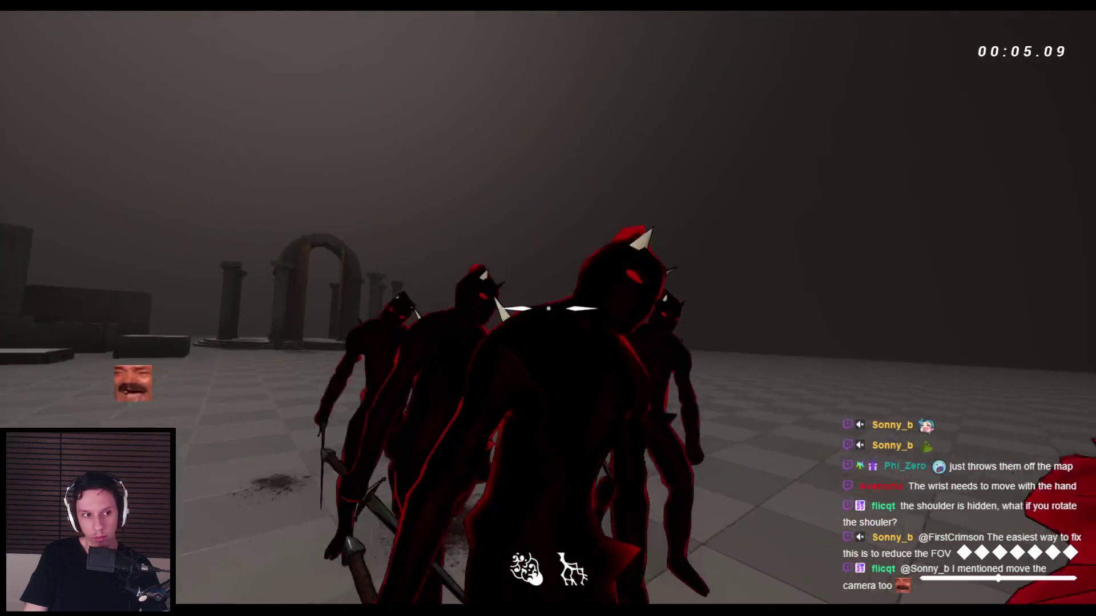
{"action": "left_click", "coordinate": [548, 308]}
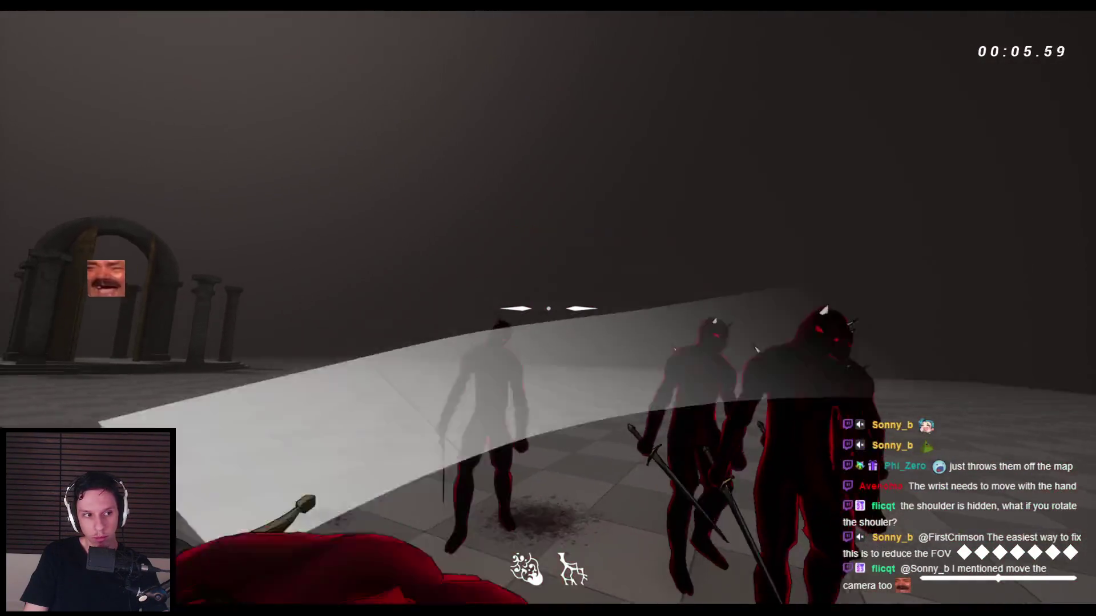
{"action": "key", "text": "Escape"}
- Back in Blender, play the swing and scrub between frames 23 and 27 to inspect the pose
{"action": "key", "text": "alt+Tab"}
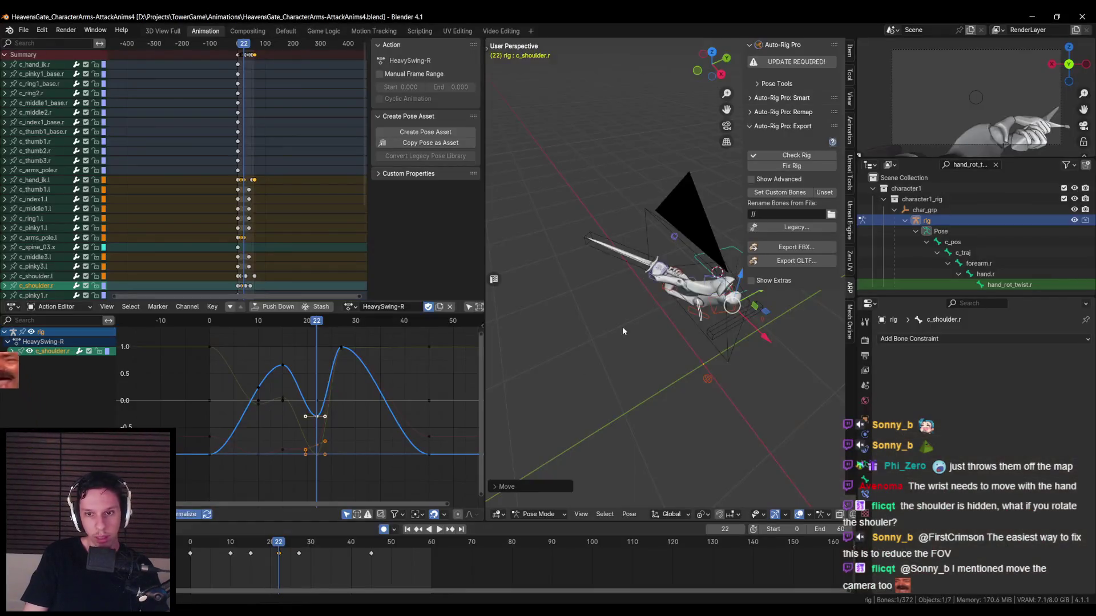
{"action": "middle_click_drag", "start_coordinate": [656, 381], "coordinate": [483, 499]}
{"action": "key", "text": "space"}
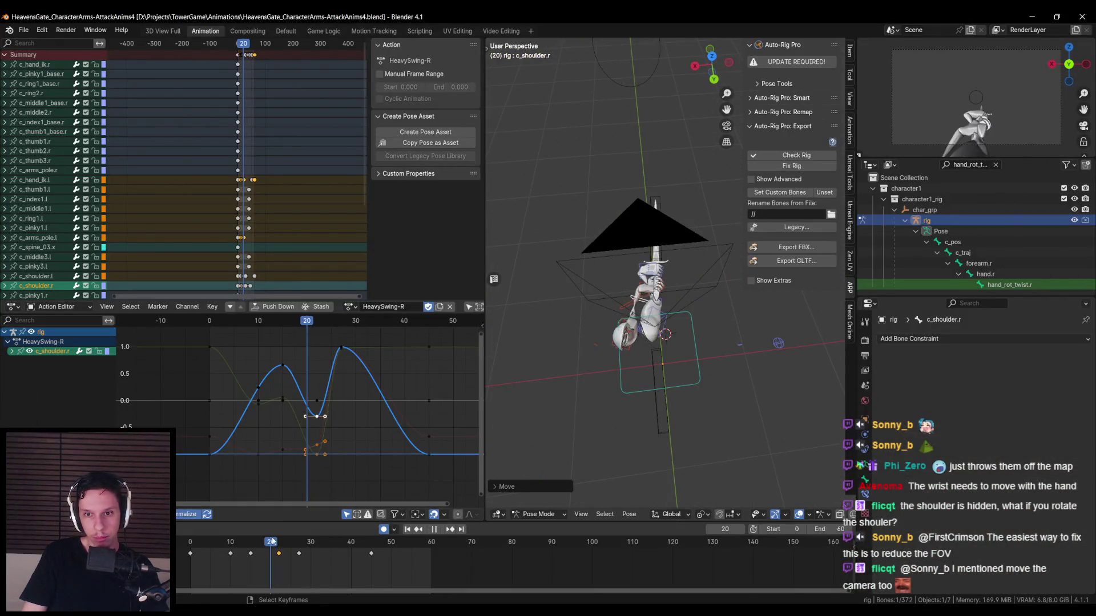
{"action": "left_click_drag", "start_coordinate": [267, 542], "coordinate": [282, 542]}
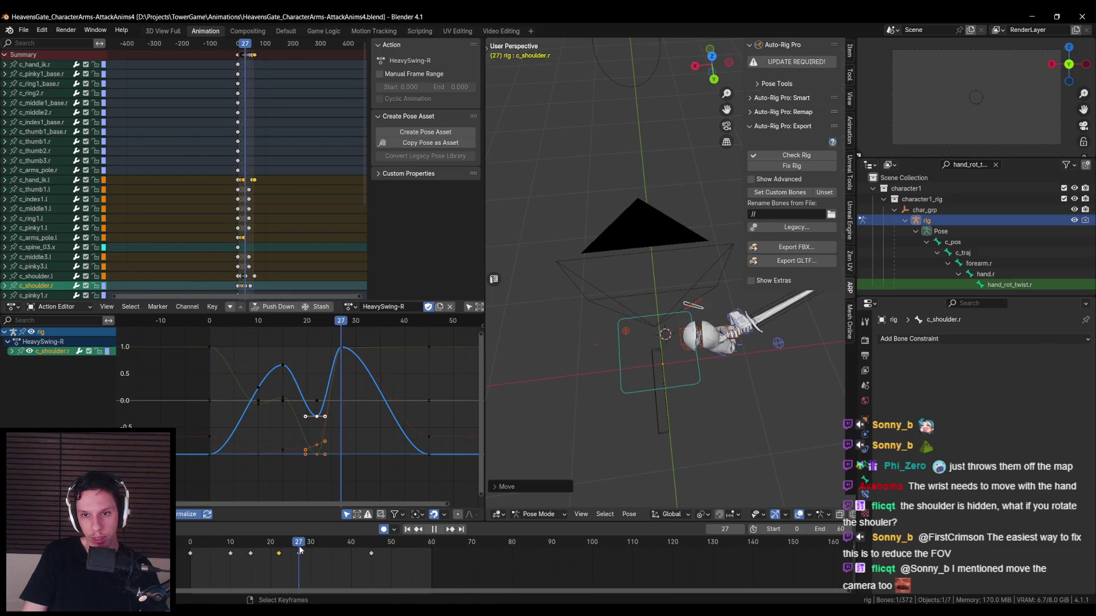
{"action": "mouse_move", "coordinate": [284, 549]}
{"action": "left_mouse_down"}
{"action": "mouse_move", "coordinate": [299, 546]}
{"action": "mouse_move", "coordinate": [267, 547]}
{"action": "left_mouse_up"}
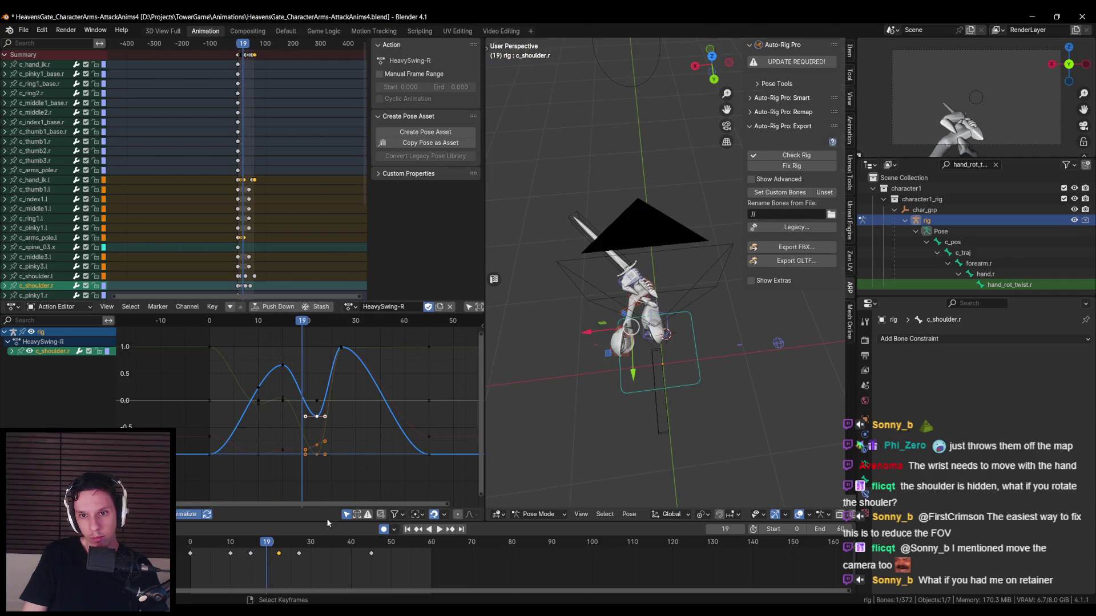
{"action": "middle_click_drag", "start_coordinate": [656, 399], "coordinate": [633, 388]}
- Key c_shoulder.r at frame 19 with a free move plus a global Z adjustment, then save
{"action": "key", "text": "g"}
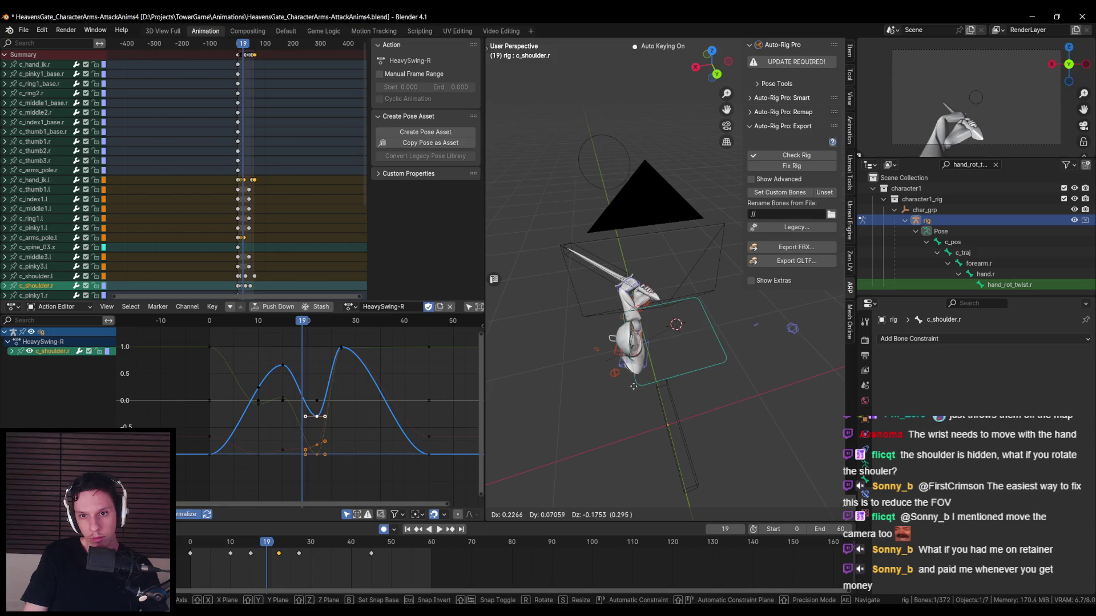
{"action": "left_click", "coordinate": [629, 384]}
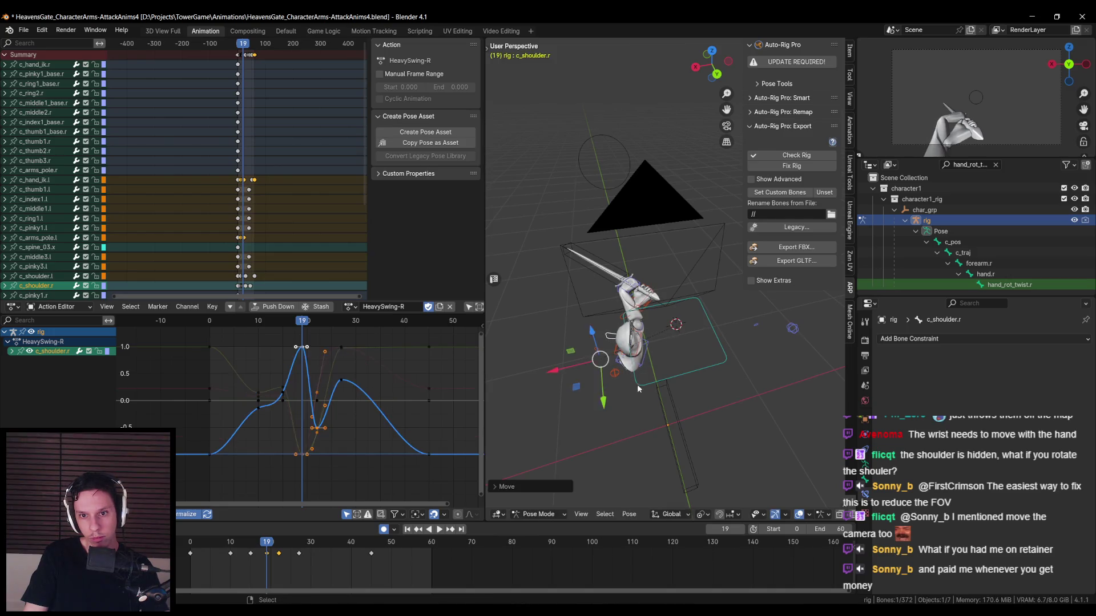
{"action": "key", "text": "g"}
{"action": "key", "text": "z"}
{"action": "left_click", "coordinate": [664, 342]}
{"action": "middle_click_drag", "start_coordinate": [663, 342], "coordinate": [579, 403]}
{"action": "left_click_drag", "start_coordinate": [268, 548], "coordinate": [279, 546]}
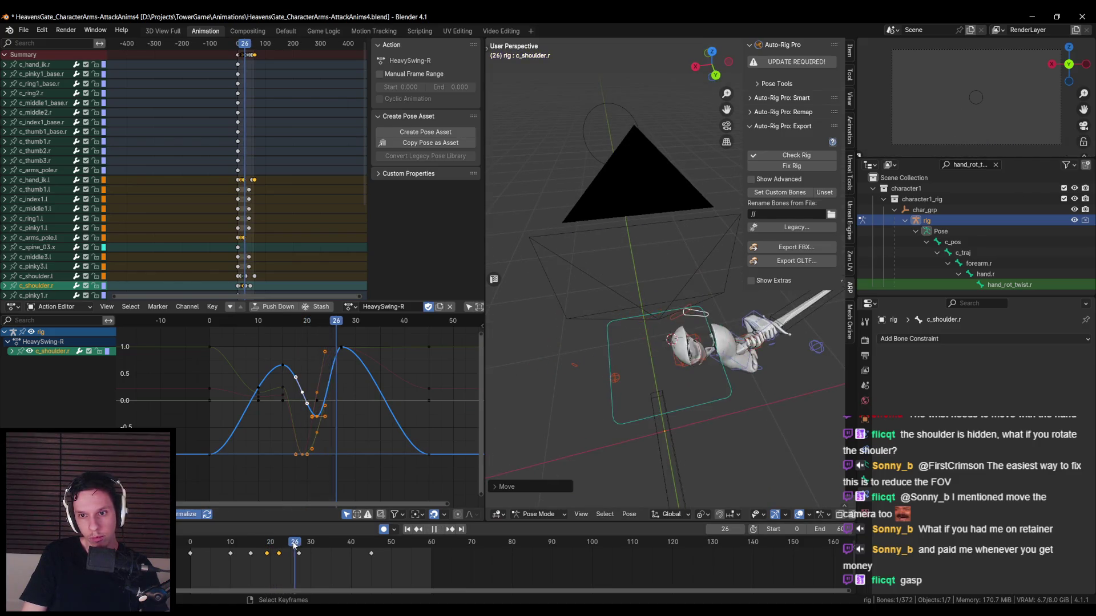
{"action": "key", "text": "shift+Left"}
{"action": "key", "text": "space"}
{"action": "key", "text": "ctrl+s"}
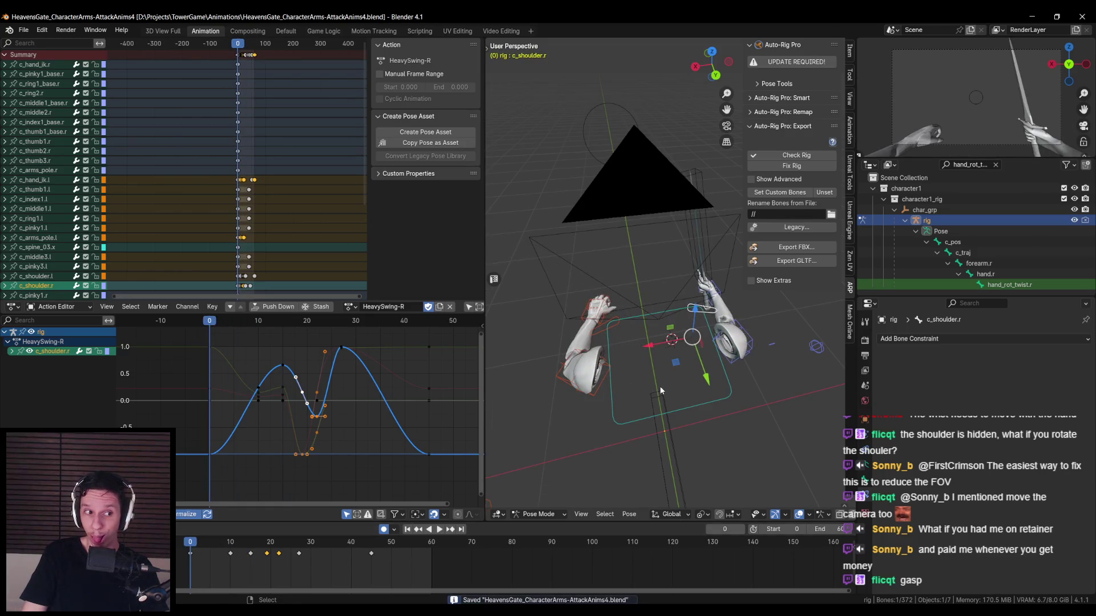
- Export the action via Auto-Rig Pro FBX Export as AS_Sword_HeavySwing-R.fbx, then switch to Unreal
{"action": "mouse_move", "coordinate": [660, 385]}
{"action": "middle_mouse_down"}
{"action": "mouse_move", "coordinate": [632, 391]}
{"action": "mouse_move", "coordinate": [628, 405]}
{"action": "mouse_move", "coordinate": [663, 380]}
{"action": "mouse_move", "coordinate": [666, 392]}
{"action": "mouse_move", "coordinate": [779, 273]}
{"action": "middle_mouse_up"}
{"action": "left_click", "coordinate": [789, 249]}
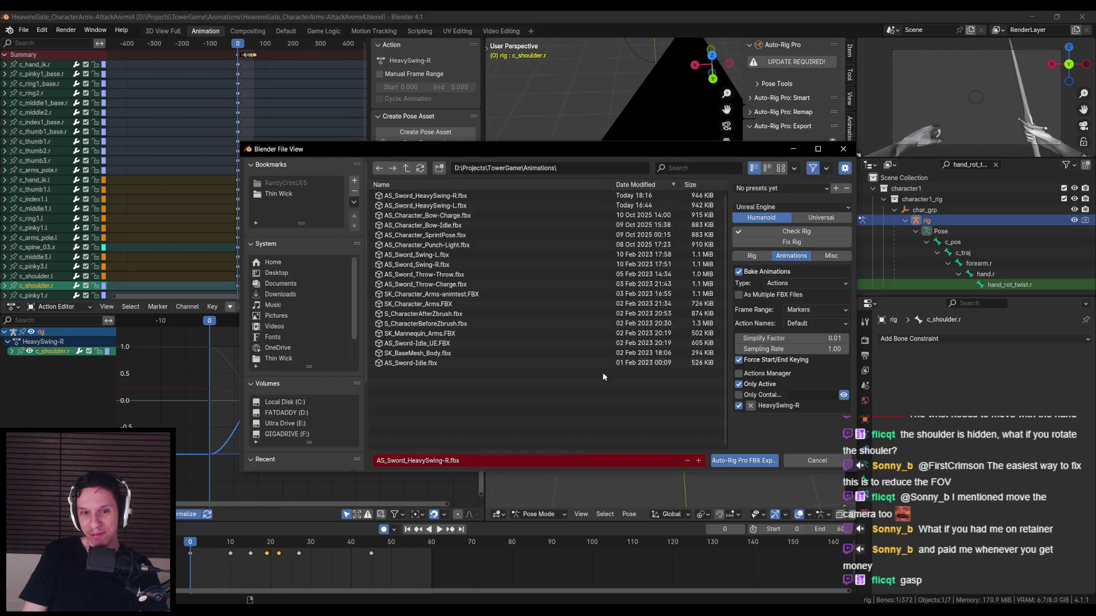
{"action": "left_click", "coordinate": [717, 460]}
{"action": "mouse_move", "coordinate": [331, 613]}
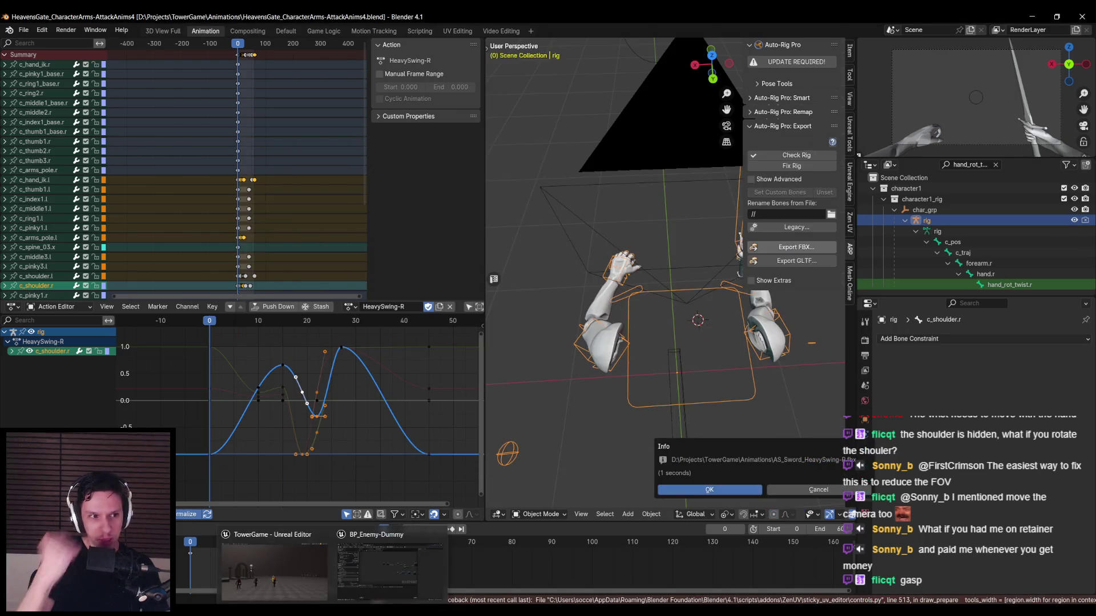
{"action": "left_click", "coordinate": [381, 565]}
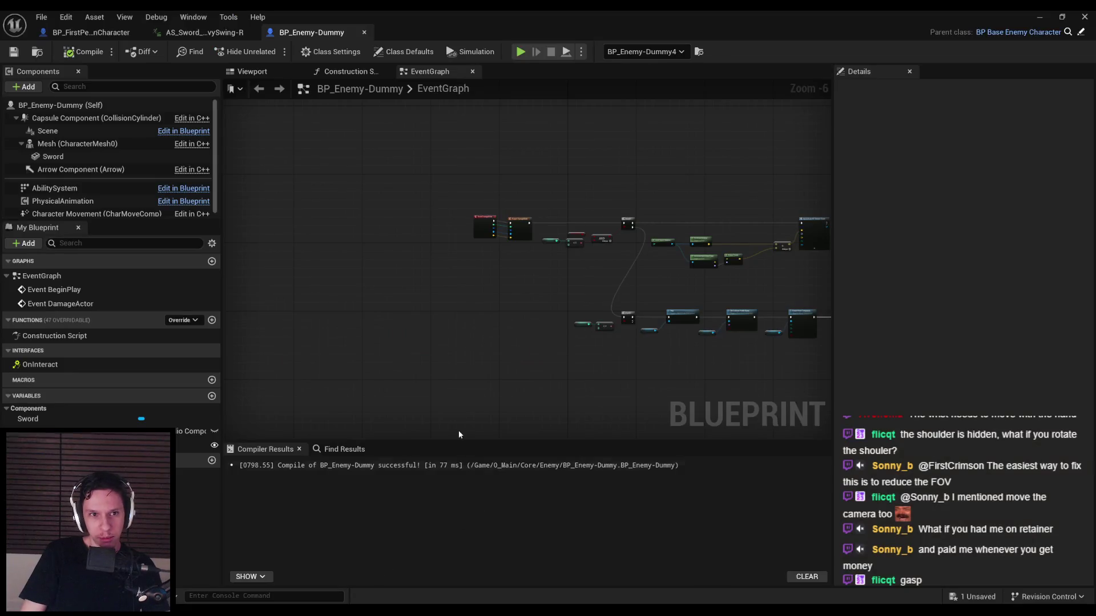
- Check the reimported AS_Sword_HeavySwing-R animation, save all assets, and return to the arena level
{"action": "left_click", "coordinate": [204, 32]}
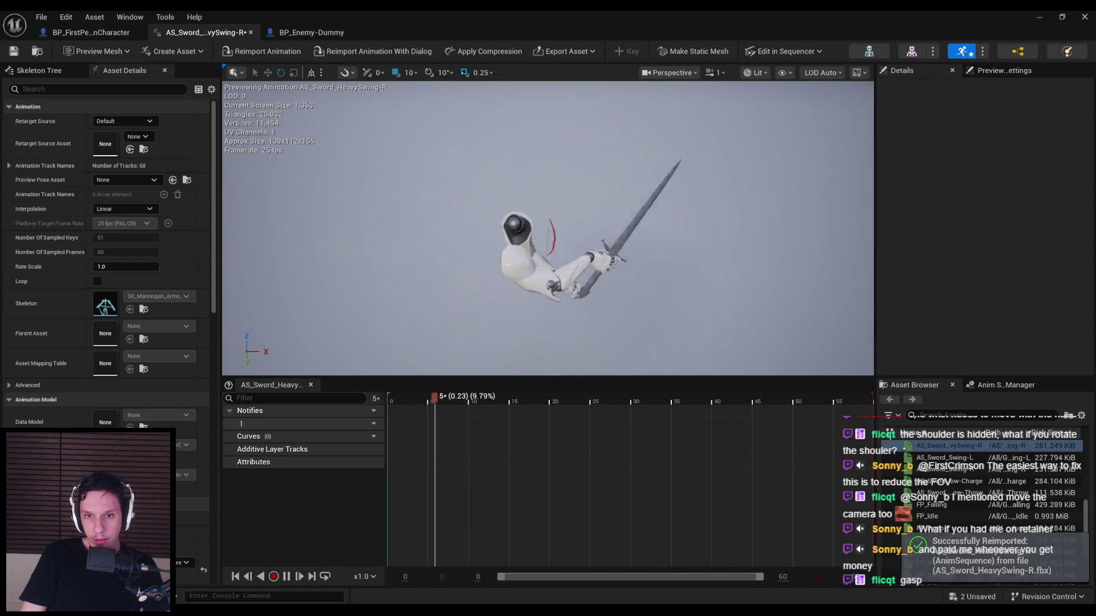
{"action": "key", "text": "ctrl+shift+s"}
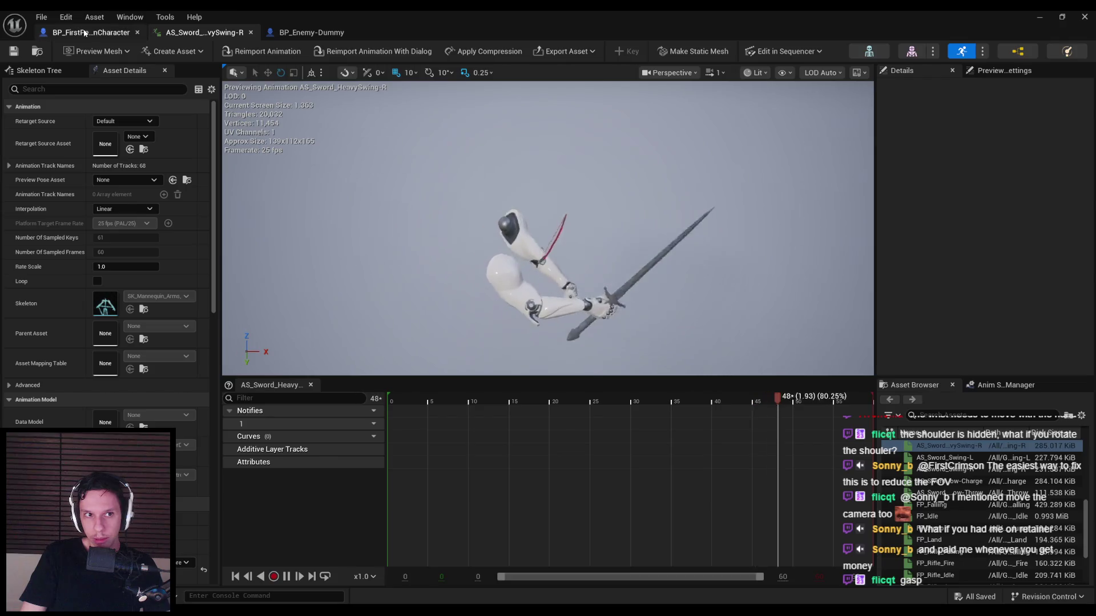
{"action": "left_click", "coordinate": [88, 32]}
{"action": "left_click", "coordinate": [231, 32]}
{"action": "key", "text": "alt+Tab"}
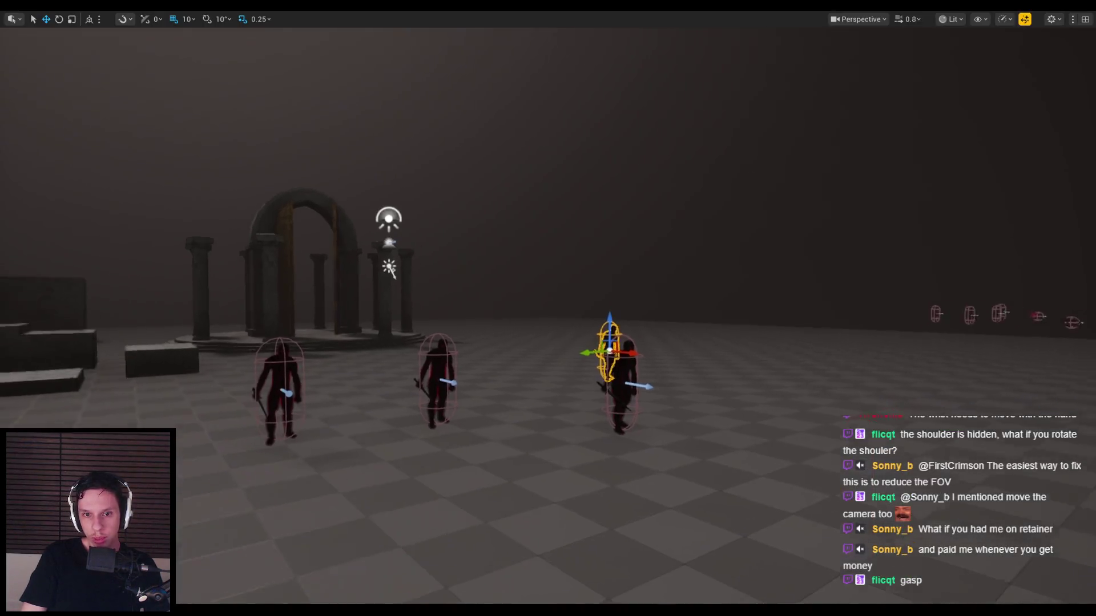
{"action": "right_click_drag", "start_coordinate": [596, 158], "coordinate": [595, 158]}
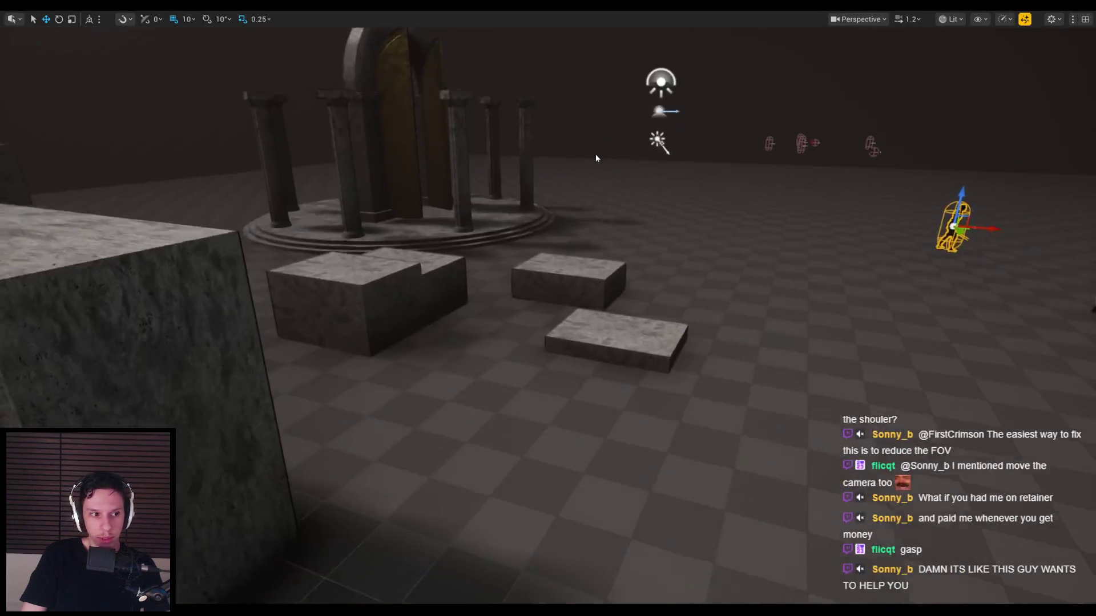
{"action": "key", "text": "alt+p"}
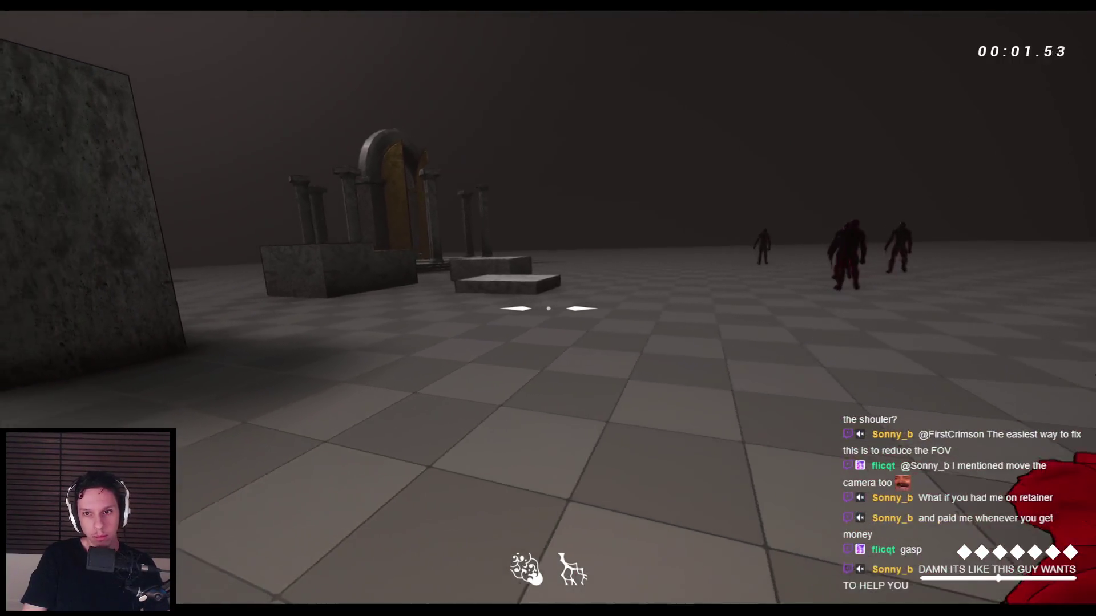
{"action": "left_click", "coordinate": [548, 308]}
{"action": "left_click", "coordinate": [548, 308]}
{"action": "left_click", "coordinate": [547, 308]}
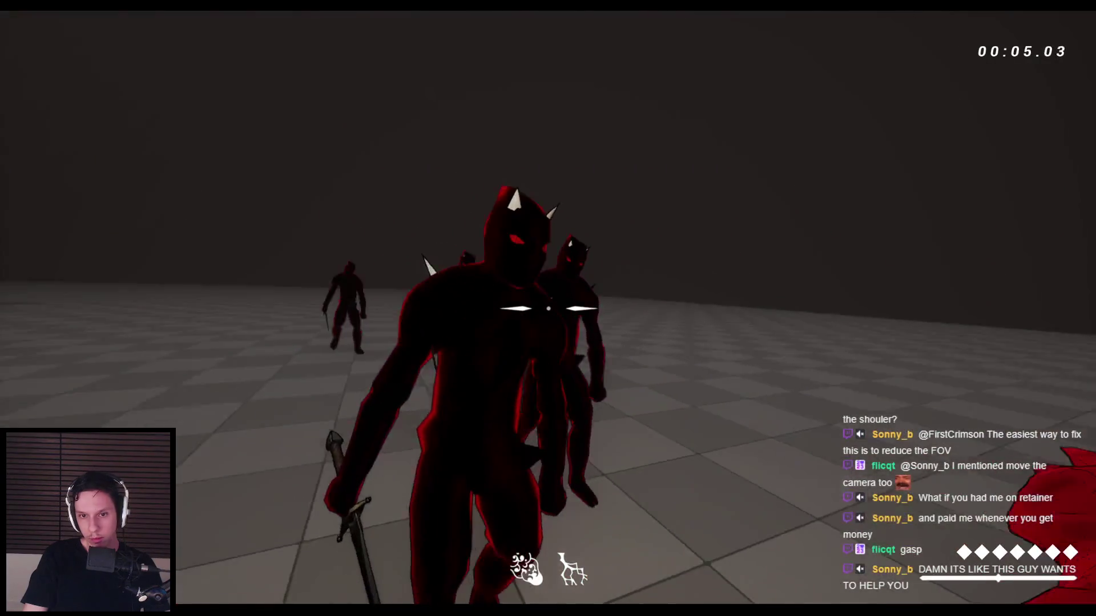
{"action": "left_click", "coordinate": [548, 308]}
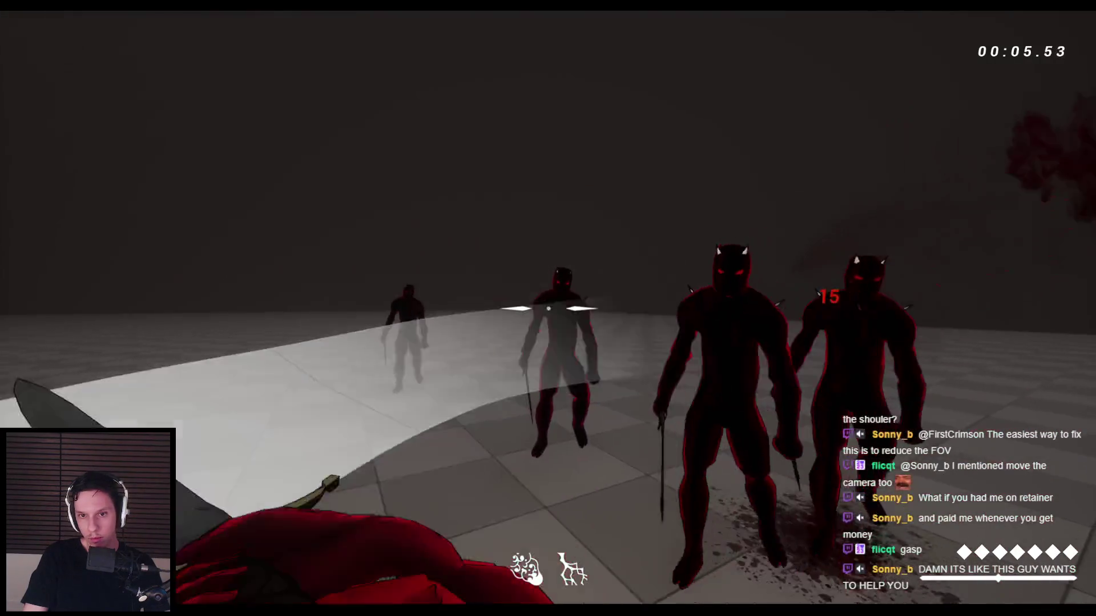
{"action": "left_click", "coordinate": [548, 308]}
{"action": "left_click", "coordinate": [548, 308]}
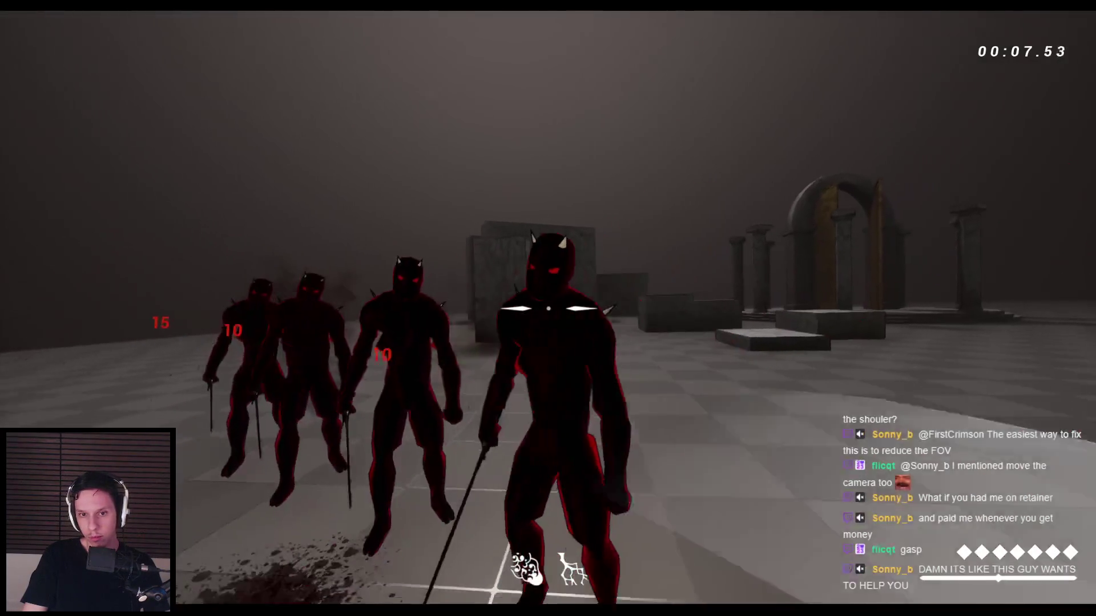
{"action": "left_click", "coordinate": [548, 309]}
{"action": "left_click", "coordinate": [548, 308]}
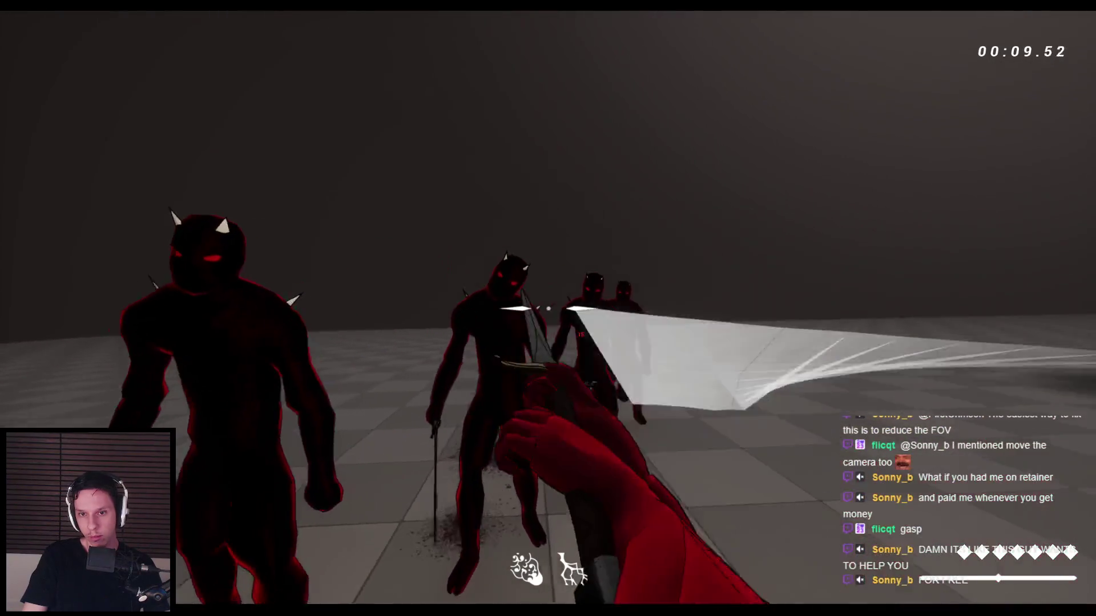
{"action": "left_click", "coordinate": [548, 308]}
{"action": "left_click", "coordinate": [548, 309]}
{"action": "left_click", "coordinate": [548, 308]}
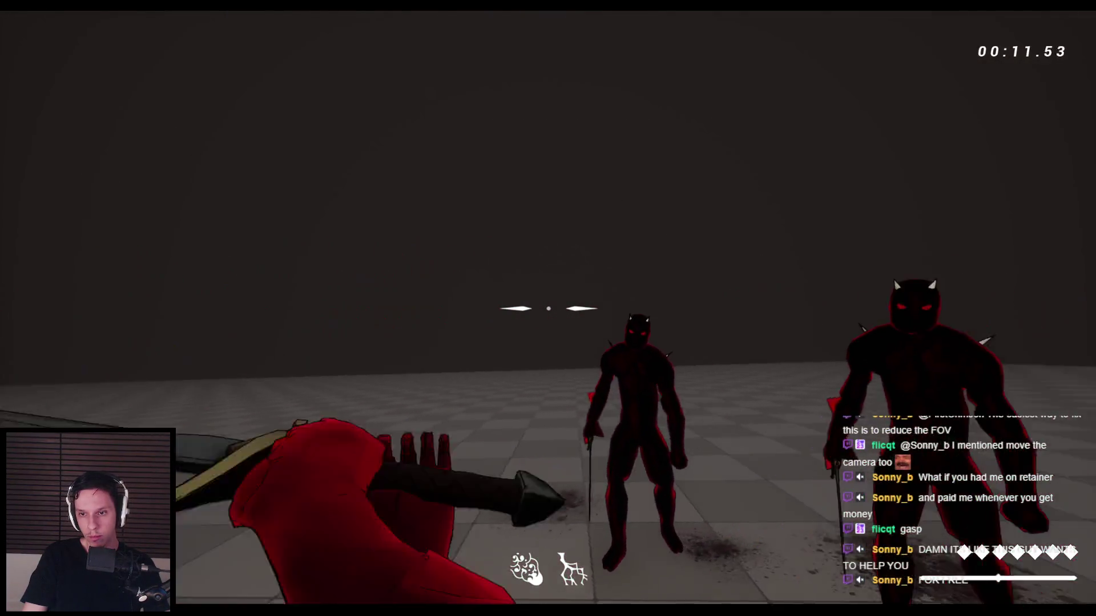
{"action": "left_click", "coordinate": [548, 308]}
{"action": "key", "text": "Escape"}
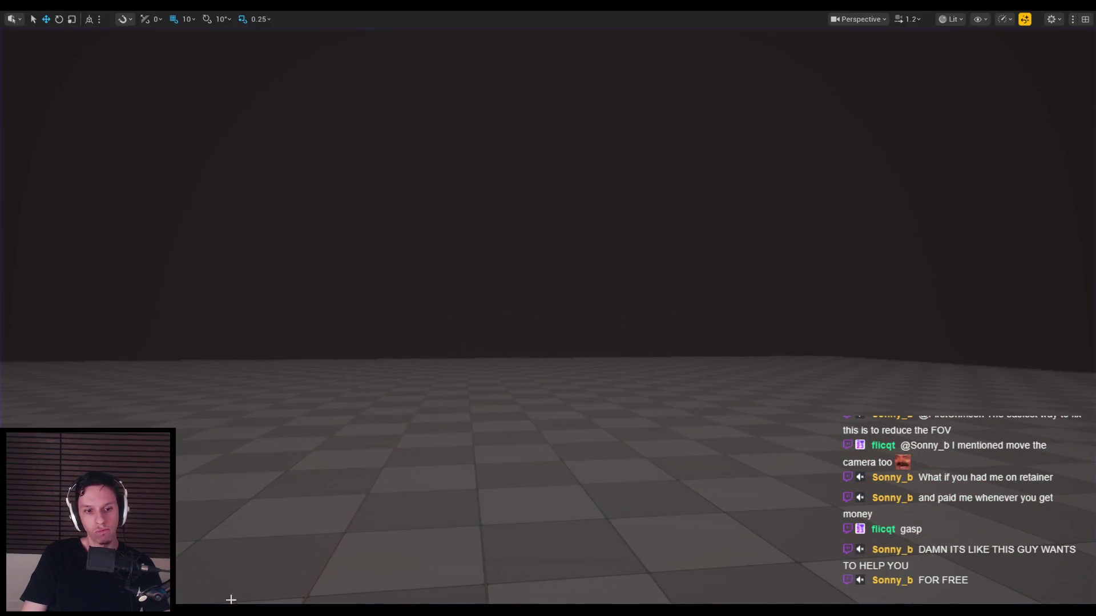
{"action": "key", "text": "alt+Tab"}
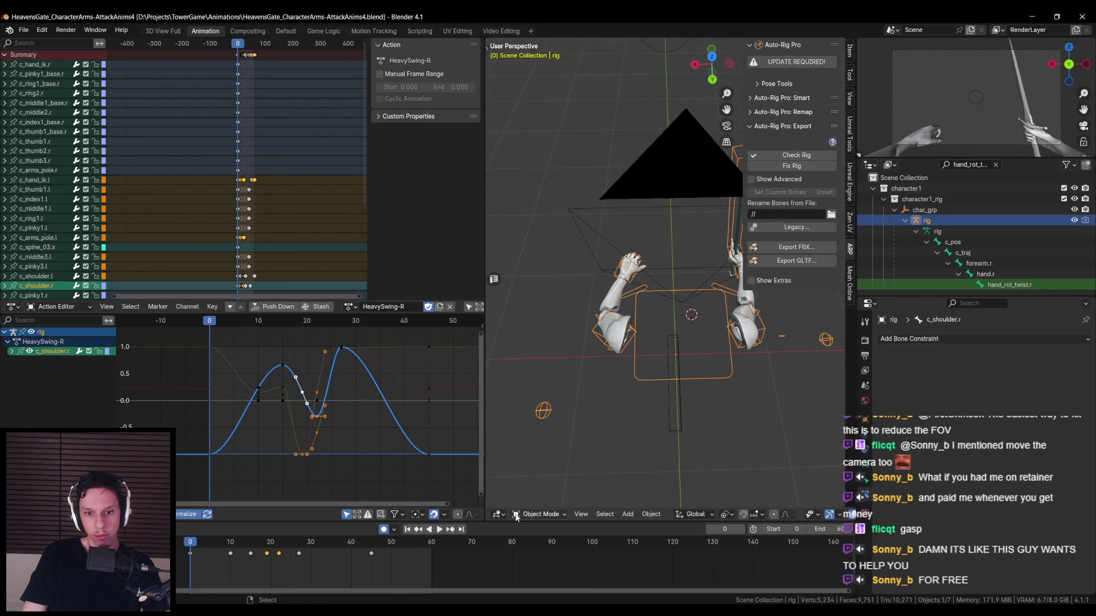
- Enter Pose Mode, preview the swing from top view, and trial an X move on WeaponBone
{"action": "left_click", "coordinate": [542, 502]}
{"action": "key", "text": "space"}
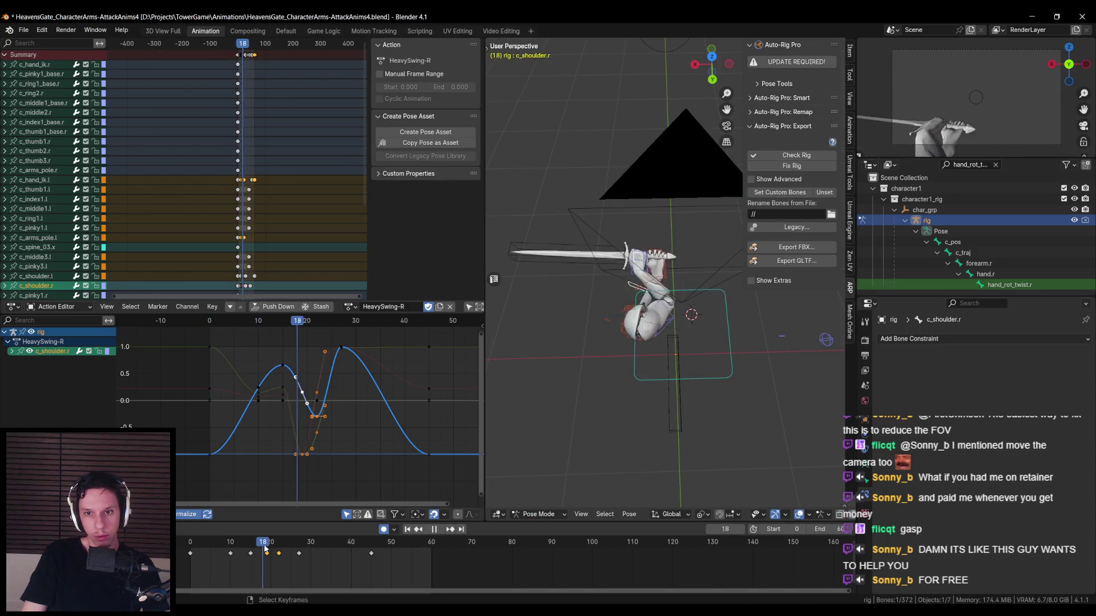
{"action": "key", "text": "KP_7"}
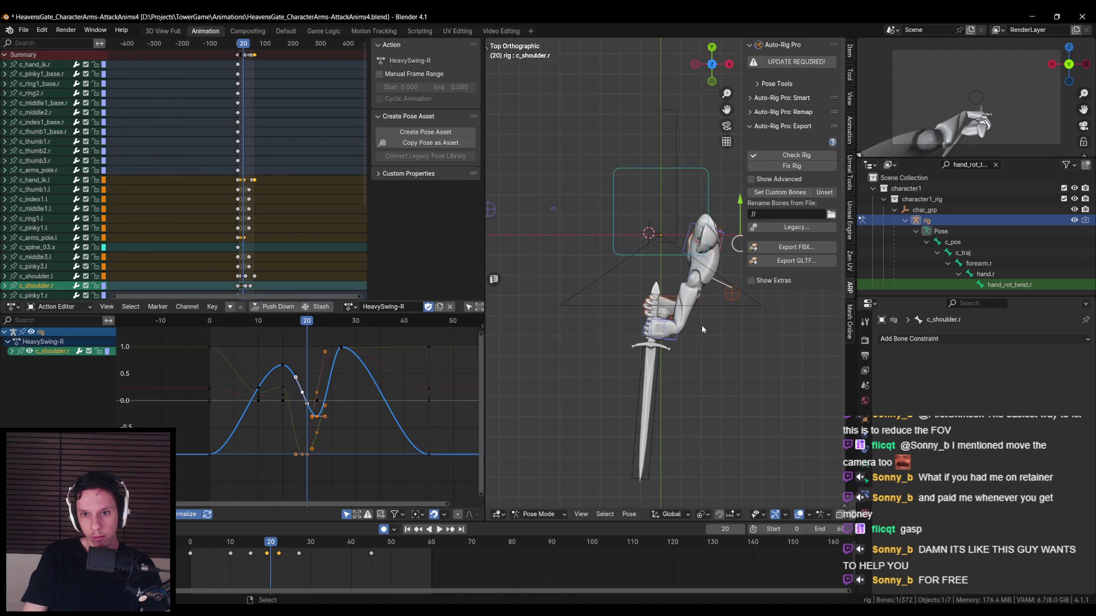
{"action": "left_click", "coordinate": [659, 352]}
{"action": "key", "text": "g"}
{"action": "key", "text": "x"}
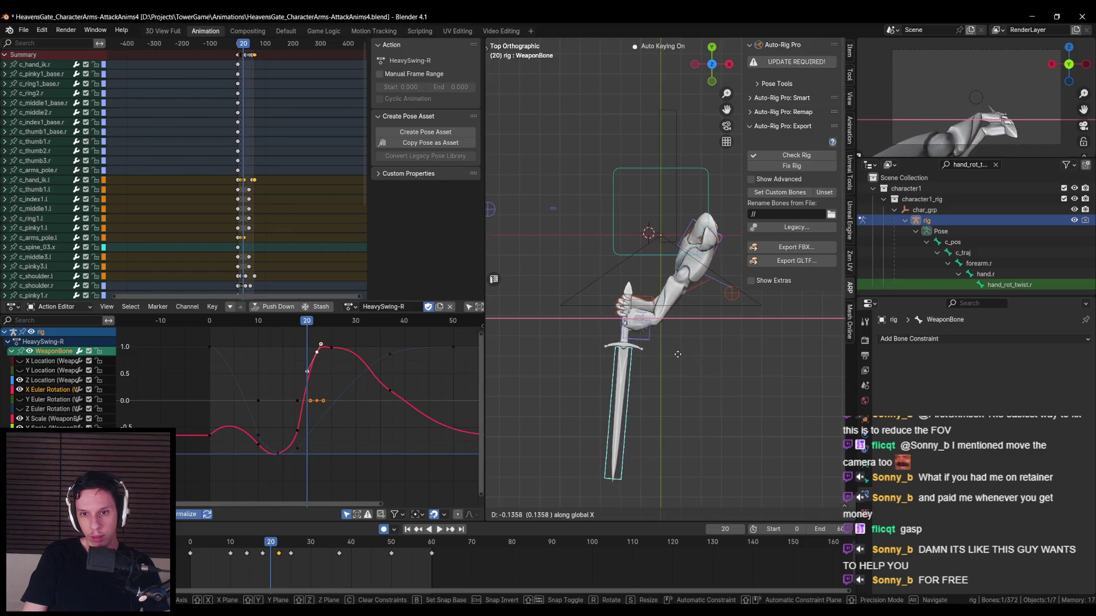
{"action": "right_click", "coordinate": [683, 346]}
{"action": "middle_click_drag", "start_coordinate": [683, 345], "coordinate": [714, 289]}
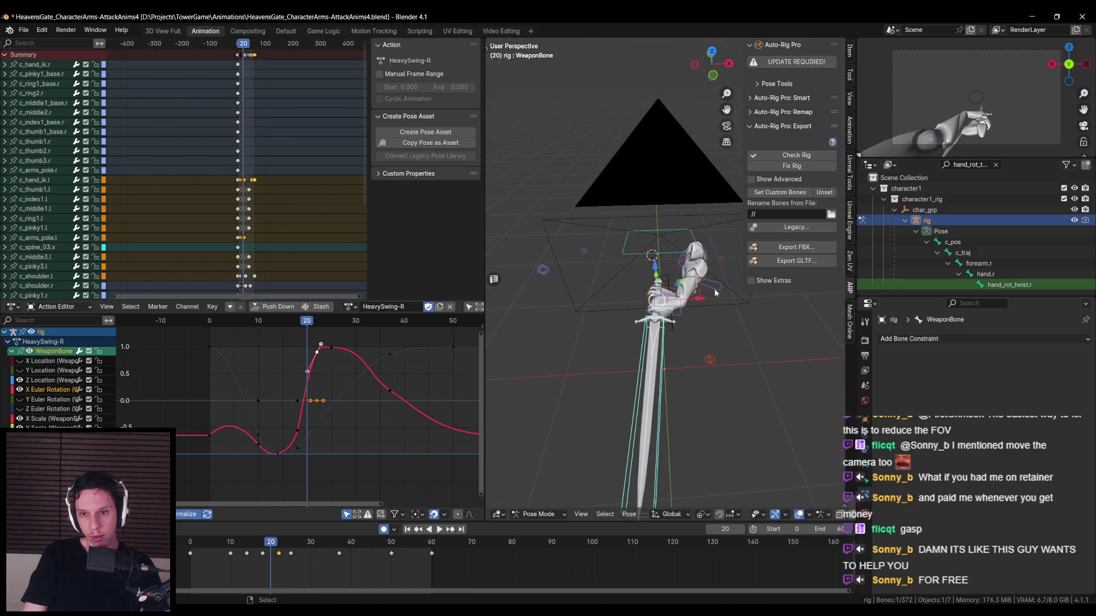
- Shift the right shoulder control along X and go to frame 19
{"action": "left_click", "coordinate": [715, 292]}
{"action": "key", "text": "g"}
{"action": "key", "text": "x"}
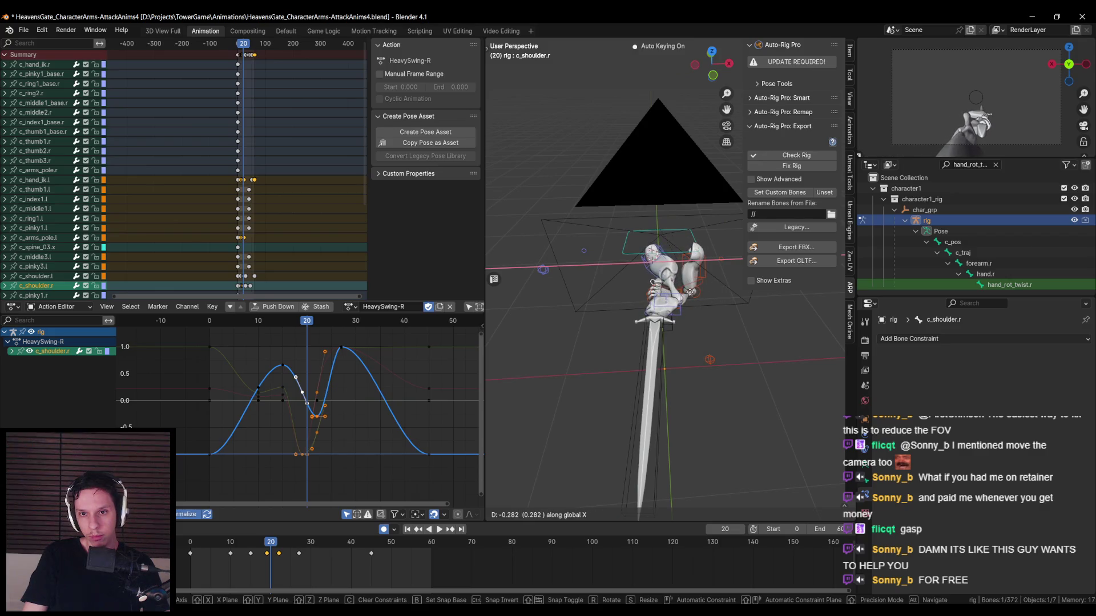
{"action": "left_click", "coordinate": [699, 295]}
{"action": "key", "text": "space"}
{"action": "left_click", "coordinate": [266, 542]}
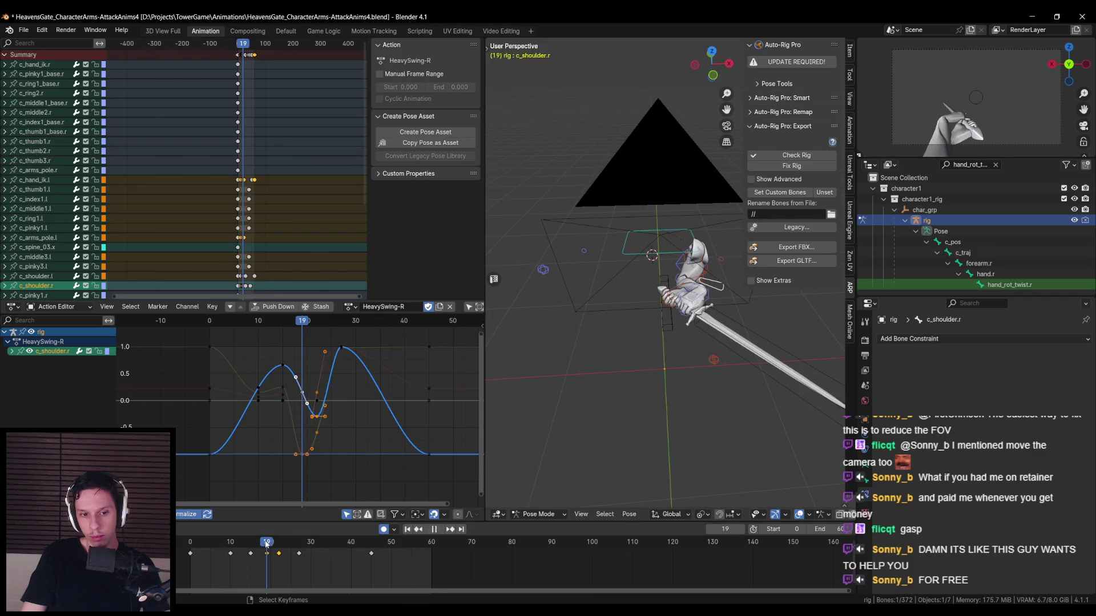
{"action": "key", "text": "g"}
{"action": "key", "text": "x"}
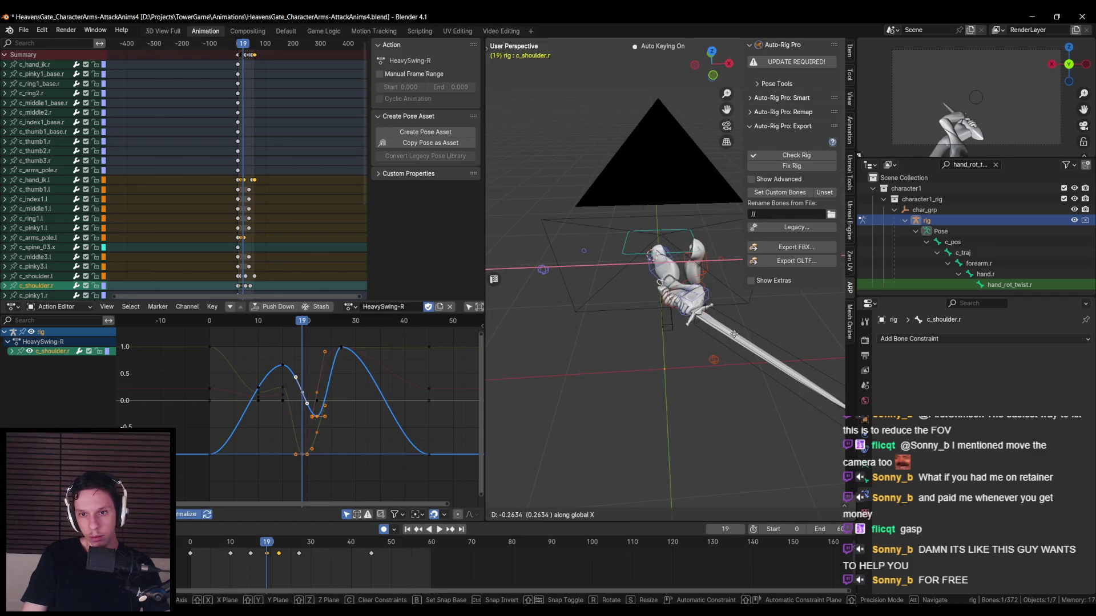
{"action": "right_click", "coordinate": [693, 349]}
- Move WeaponBone along X to key frame 19, then review frames 18–19
{"action": "left_click", "coordinate": [693, 350]}
{"action": "key", "text": "g"}
{"action": "key", "text": "x"}
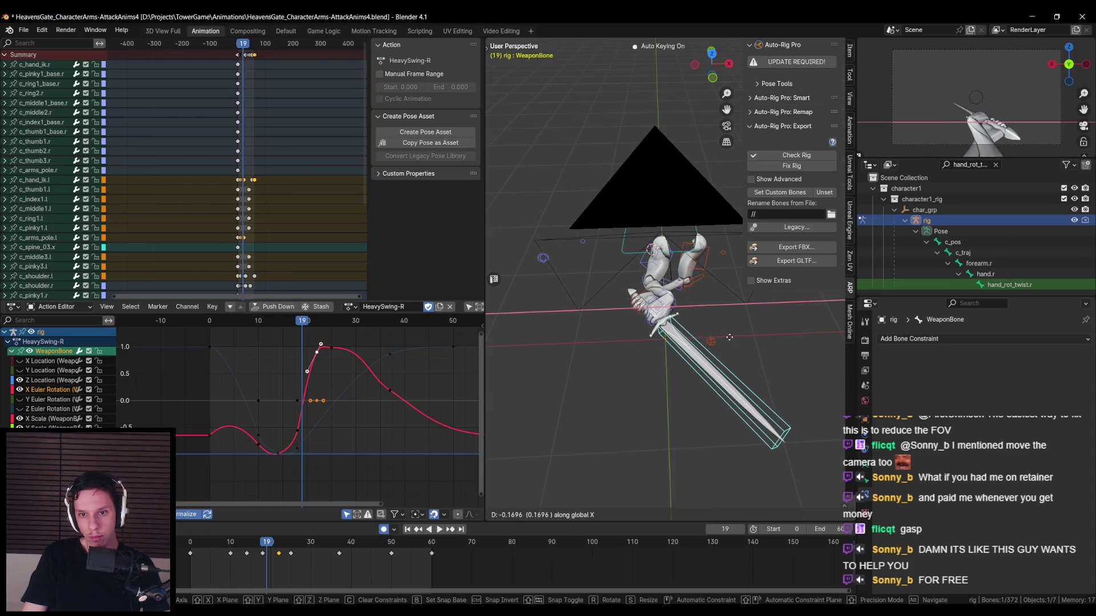
{"action": "left_click", "coordinate": [729, 337]}
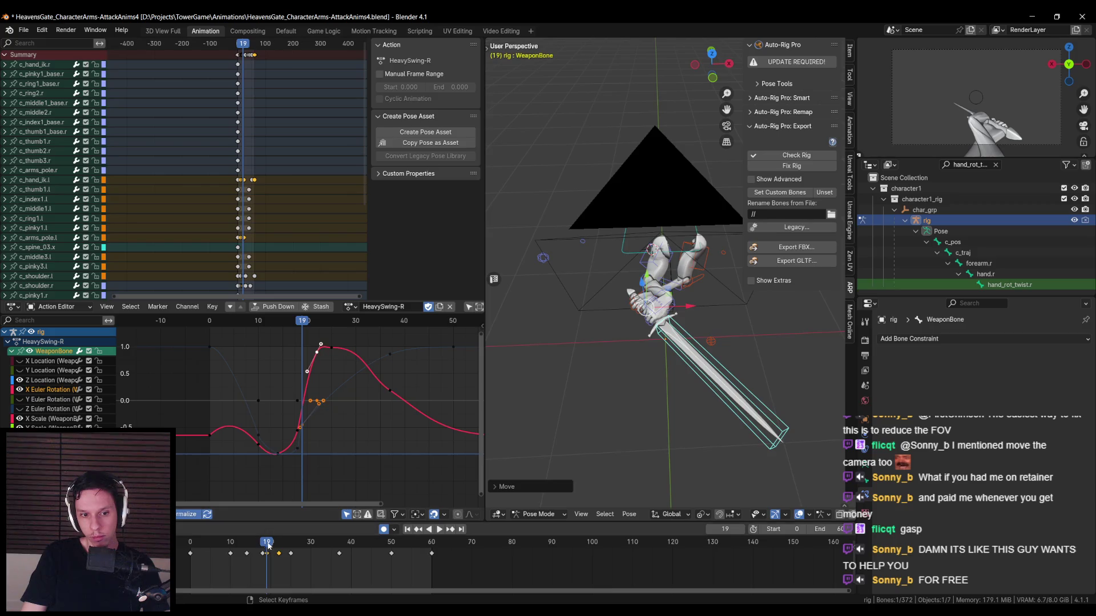
{"action": "left_click", "coordinate": [267, 543]}
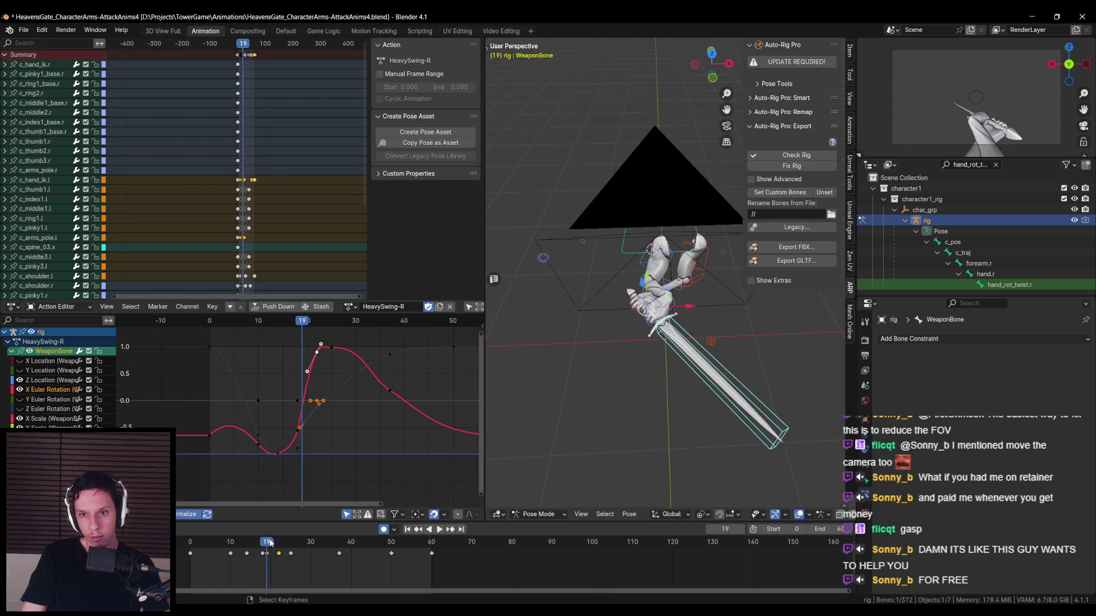
{"action": "left_click", "coordinate": [270, 544]}
{"action": "left_click", "coordinate": [264, 543]}
{"action": "key", "text": "space"}
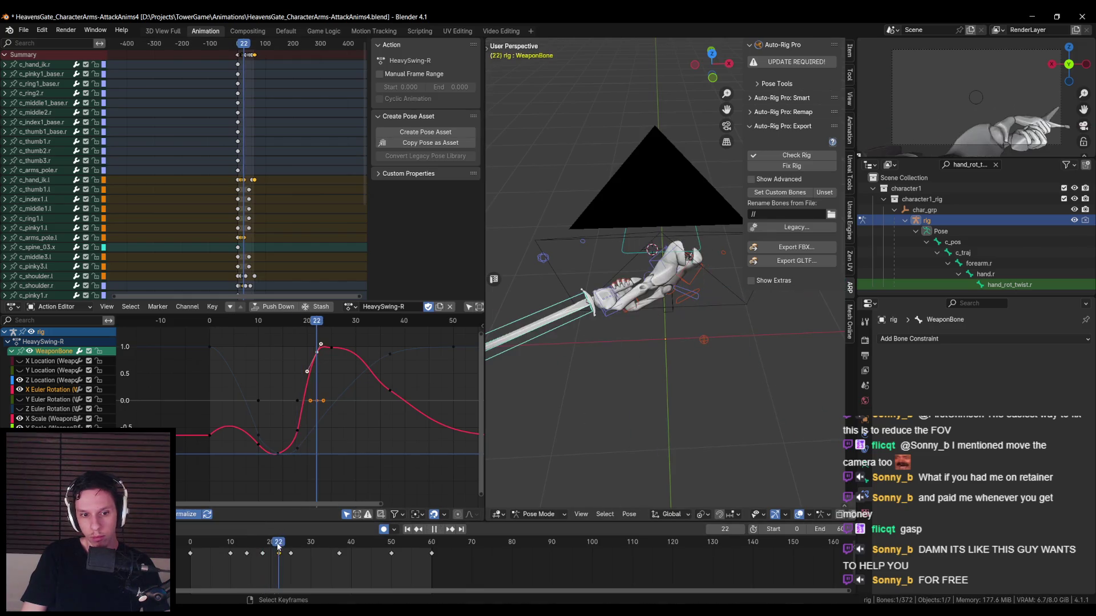
- Nudge the left shoulder control twice along X
{"action": "left_click", "coordinate": [688, 294], "text": "shift"}
{"action": "left_click", "coordinate": [685, 294]}
{"action": "key", "text": "g"}
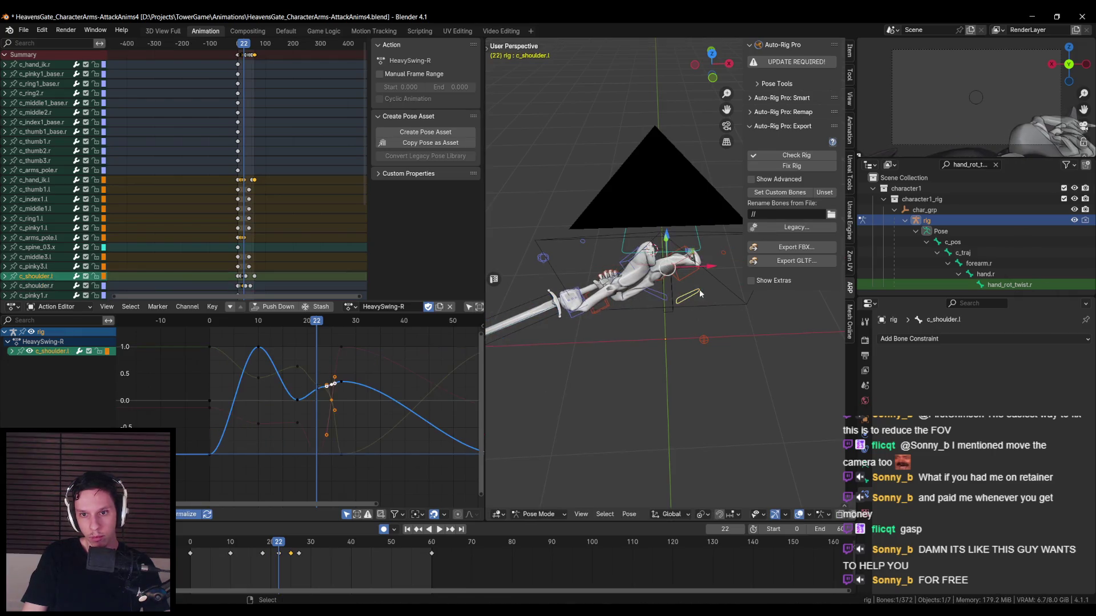
{"action": "key", "text": "x"}
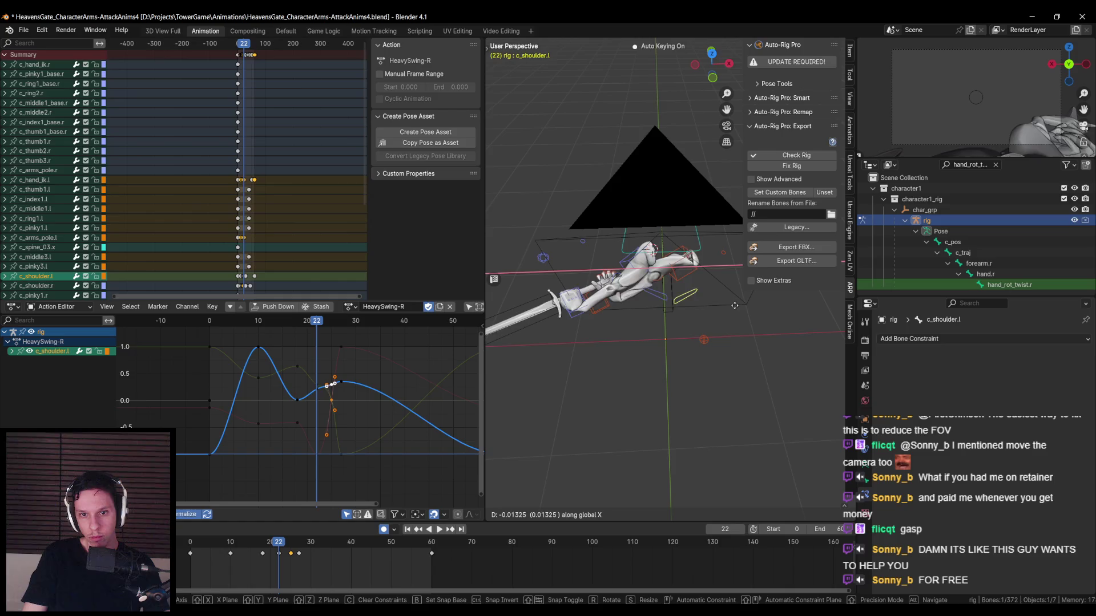
{"action": "left_click", "coordinate": [739, 305]}
{"action": "mouse_move", "coordinate": [707, 334]}
{"action": "middle_mouse_down"}
{"action": "mouse_move", "coordinate": [713, 348]}
{"action": "mouse_move", "coordinate": [702, 319]}
{"action": "middle_mouse_up"}
{"action": "key", "text": "g"}
{"action": "key", "text": "x"}
{"action": "left_click", "coordinate": [725, 346]}
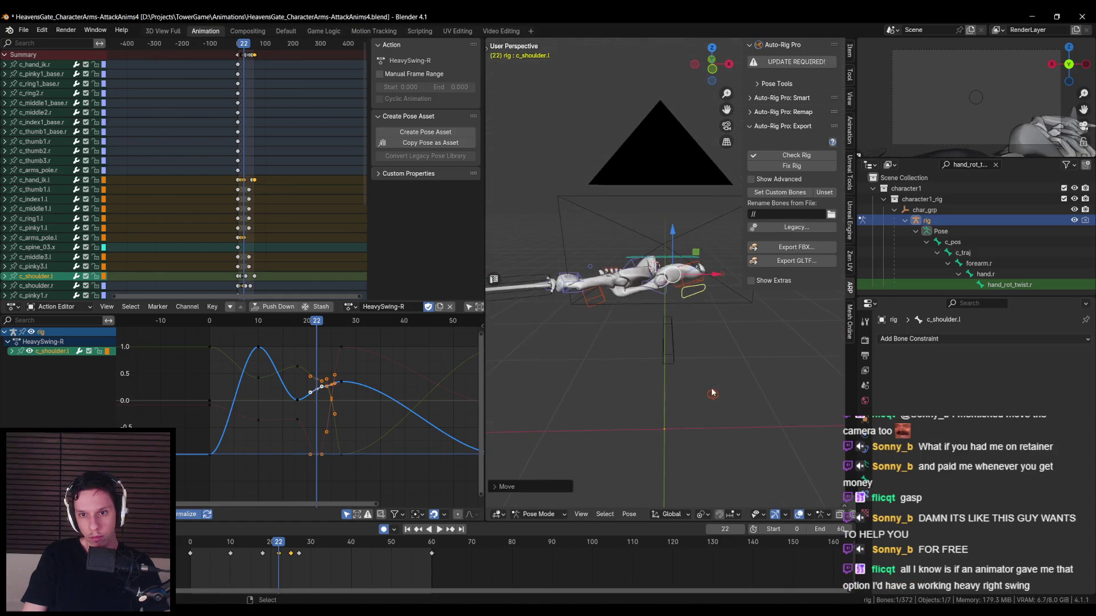
- Reposition the left arm pole control
{"action": "left_click", "coordinate": [685, 274]}
{"action": "key", "text": "g"}
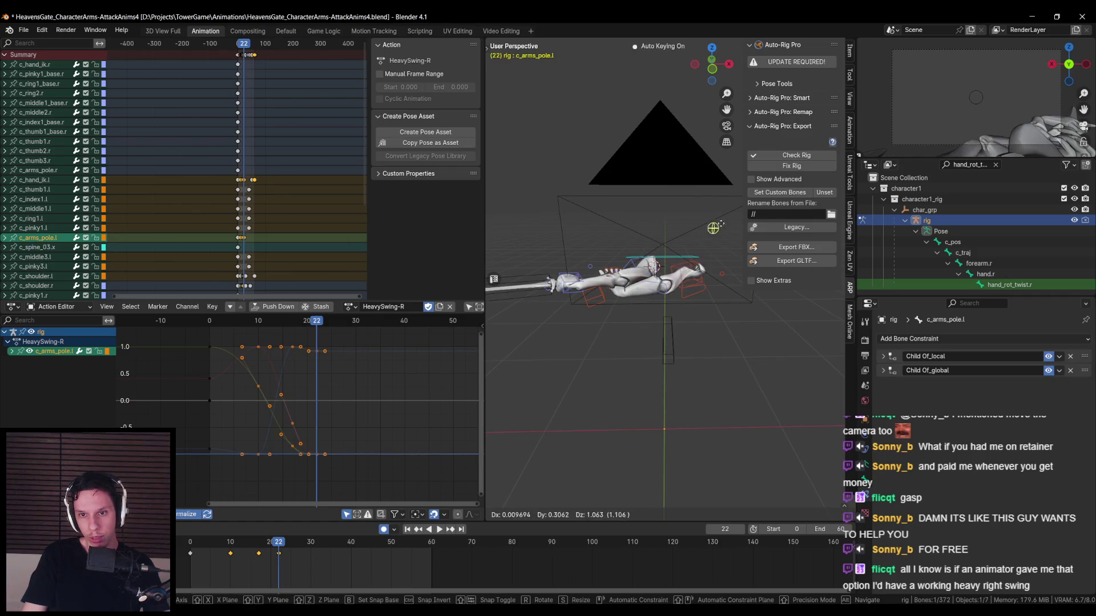
{"action": "mouse_move", "coordinate": [731, 312]}
{"action": "middle_mouse_down", "text": "alt"}
{"action": "mouse_move", "coordinate": [745, 331]}
{"action": "mouse_move", "coordinate": [789, 314]}
{"action": "mouse_move", "coordinate": [734, 385]}
{"action": "mouse_move", "coordinate": [674, 391]}
{"action": "mouse_move", "coordinate": [586, 372]}
{"action": "middle_mouse_up", "text": "alt"}
{"action": "left_click", "coordinate": [816, 341]}
- Flatten the handles of WeaponBone's X rotation peak key and scrub frames 17–19
{"action": "left_click", "coordinate": [585, 319]}
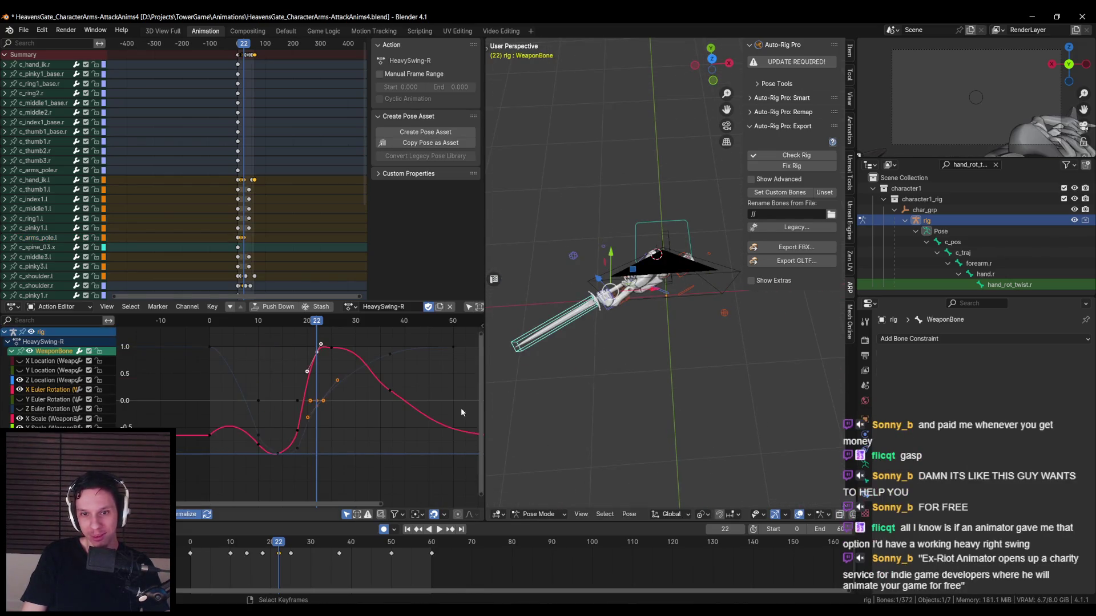
{"action": "key", "text": "space"}
{"action": "key", "text": "space"}
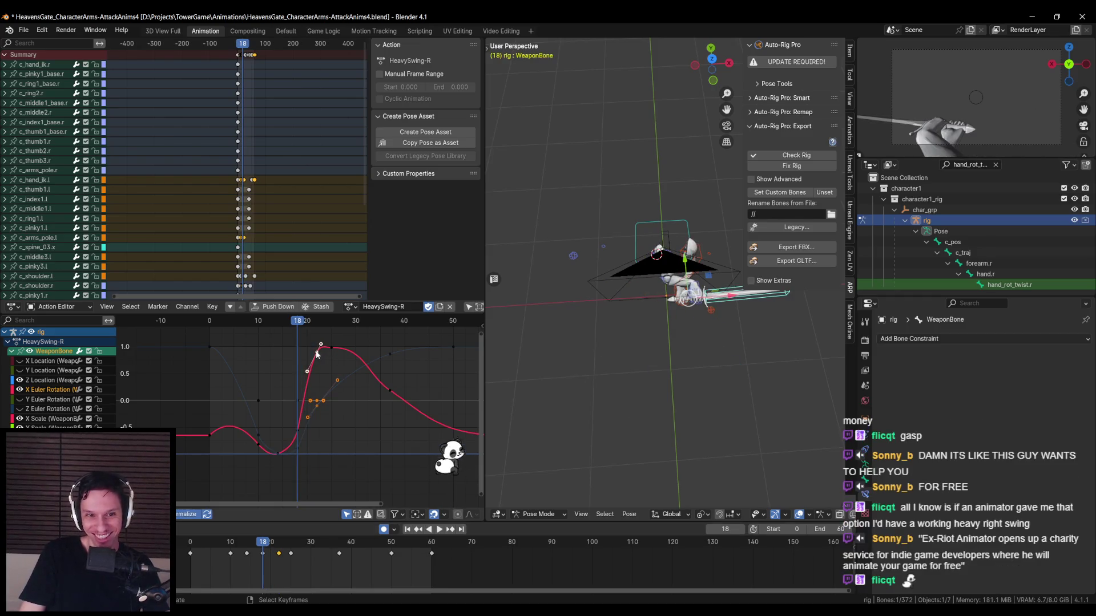
{"action": "left_click", "coordinate": [317, 352]}
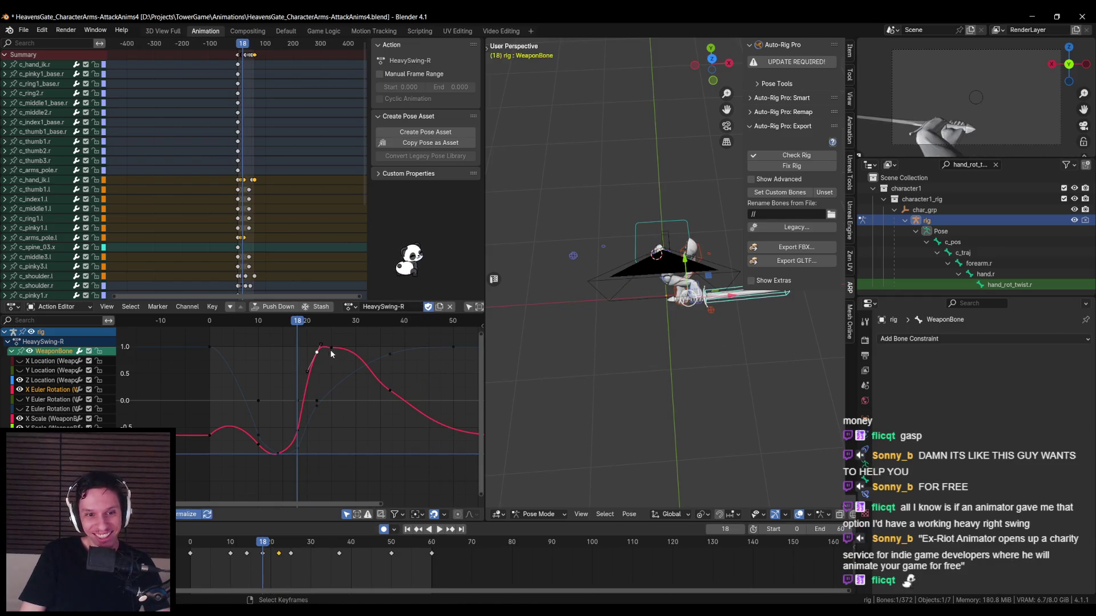
{"action": "key", "text": "g"}
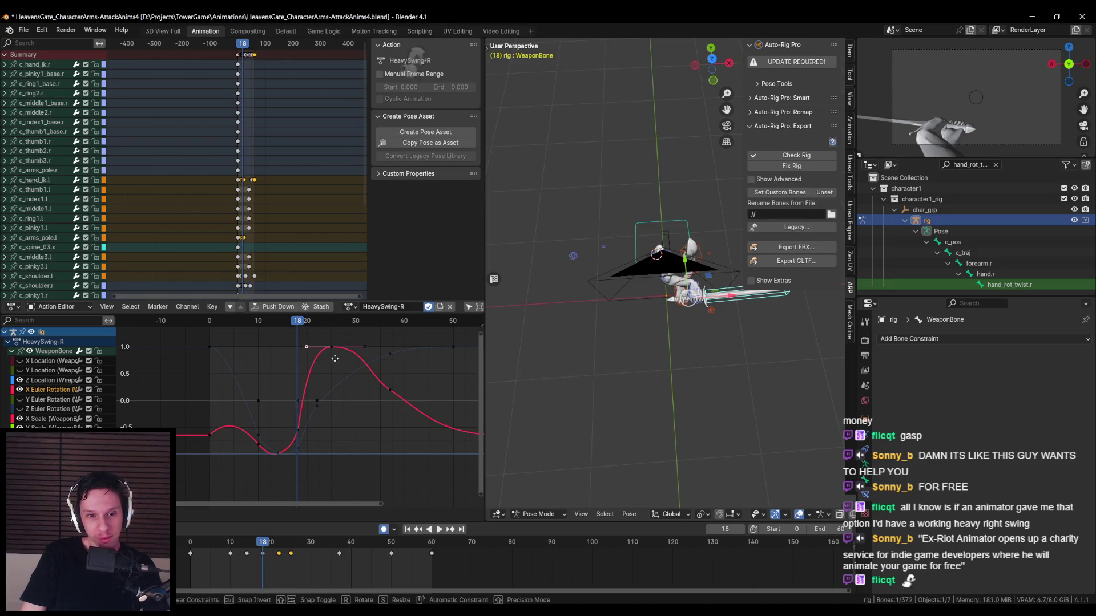
{"action": "left_click", "coordinate": [336, 357]}
{"action": "left_click", "coordinate": [259, 545]}
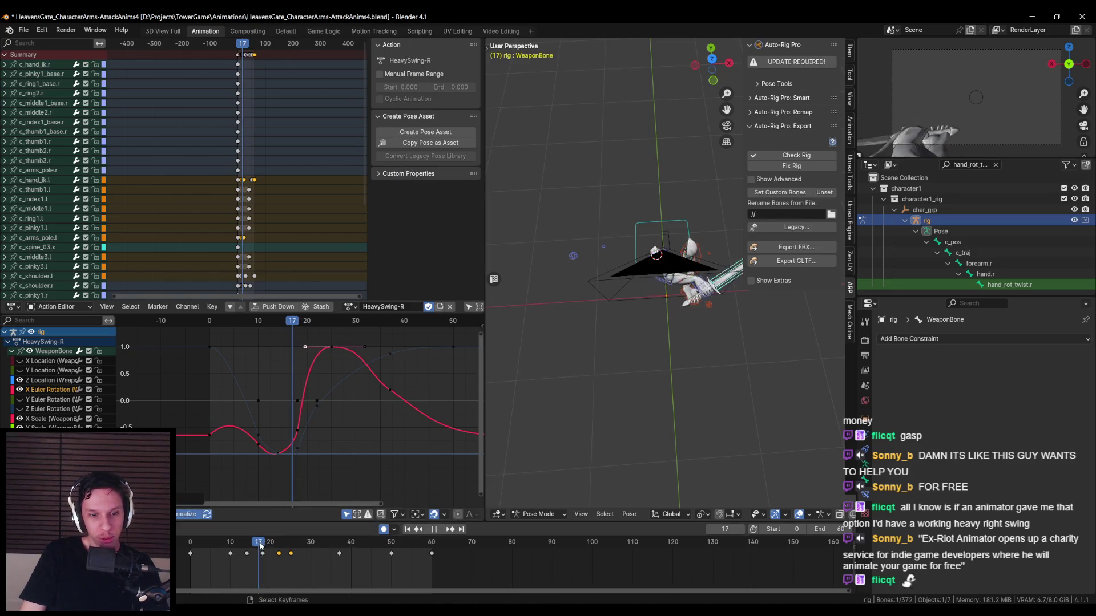
{"action": "mouse_move", "coordinate": [260, 545]}
{"action": "left_mouse_down"}
{"action": "mouse_move", "coordinate": [244, 543]}
{"action": "mouse_move", "coordinate": [273, 543]}
{"action": "left_mouse_up"}
{"action": "mouse_move", "coordinate": [517, 459]}
{"action": "middle_mouse_down"}
{"action": "mouse_move", "coordinate": [616, 272]}
{"action": "mouse_move", "coordinate": [661, 285]}
{"action": "middle_mouse_up"}
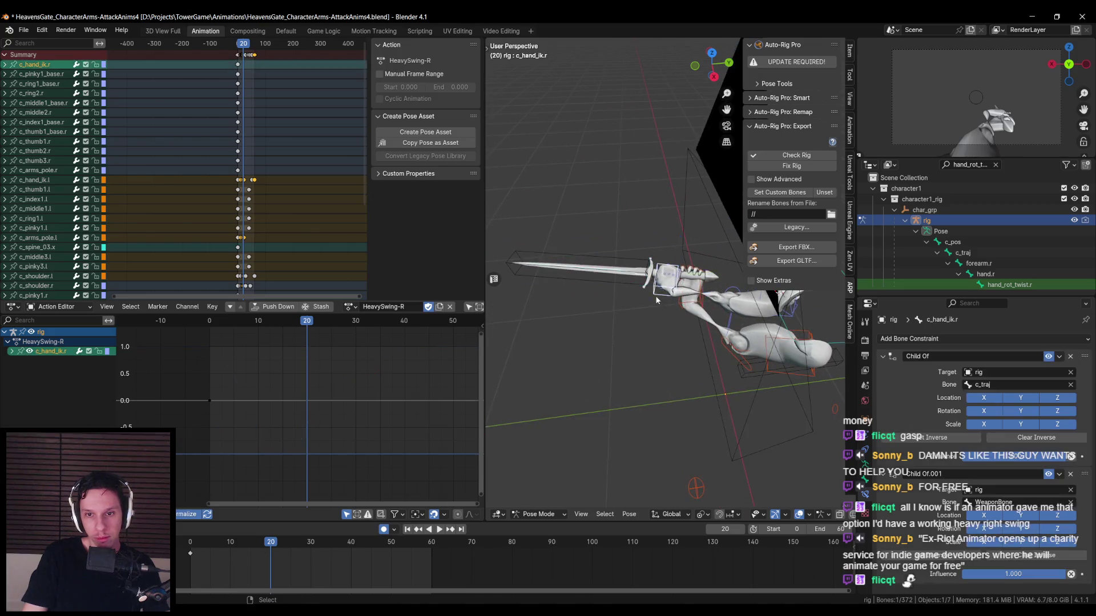
- Move the WeaponBone along X to a new pose, viewed from the top
{"action": "key", "text": "g"}
{"action": "key", "text": "x"}
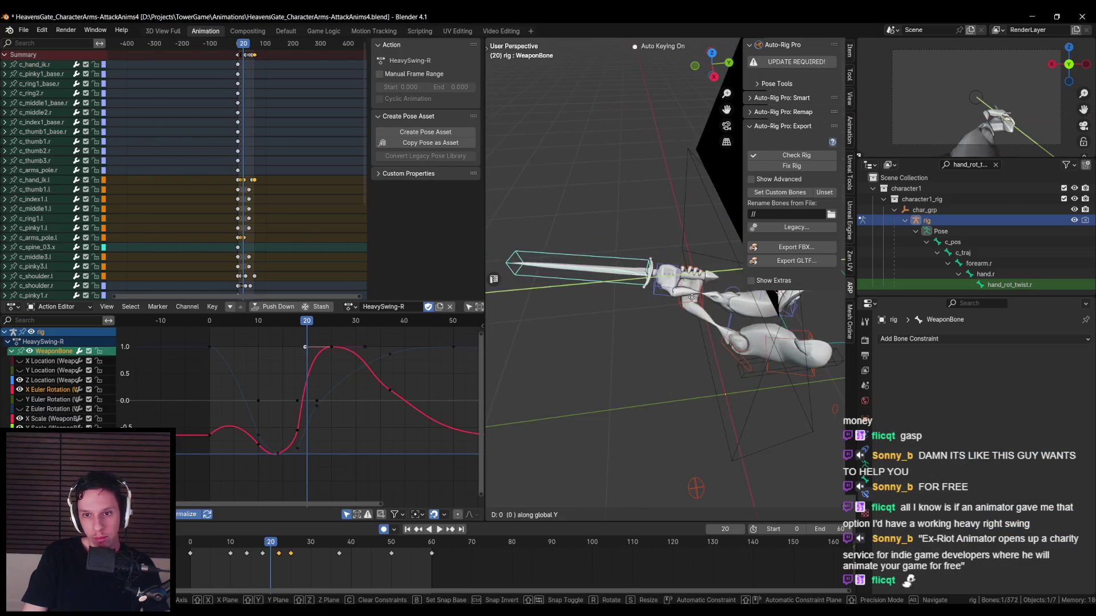
{"action": "left_click", "coordinate": [723, 307]}
{"action": "key", "text": "g"}
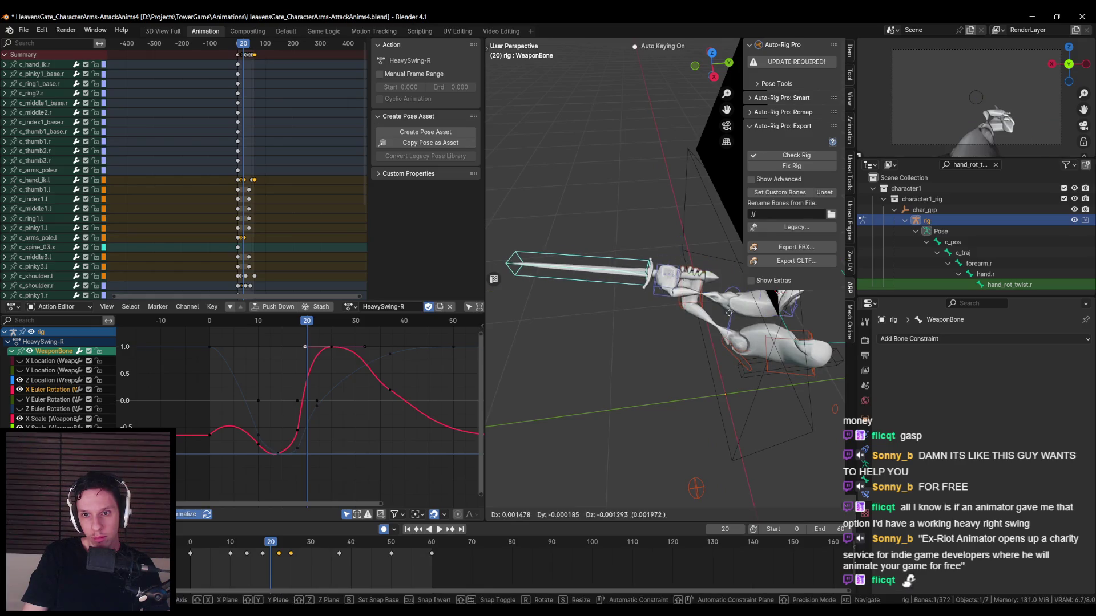
{"action": "key", "text": "Escape"}
{"action": "mouse_move", "coordinate": [723, 307]}
{"action": "middle_mouse_down"}
{"action": "mouse_move", "coordinate": [670, 340]}
{"action": "mouse_move", "coordinate": [706, 323]}
{"action": "middle_mouse_up"}
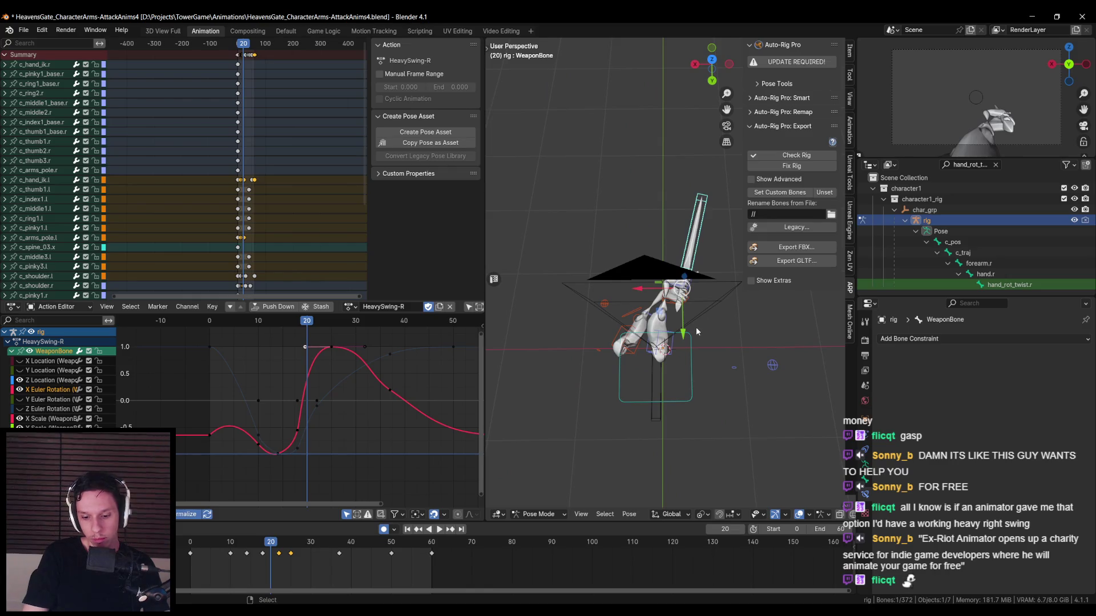
{"action": "key", "text": "KP_7"}
- Scrub frames 18–20, shift the sword slightly down-left, and smooth the X rotation curve's falloff handle
{"action": "key", "text": "space"}
{"action": "left_click", "coordinate": [263, 545]}
{"action": "mouse_move", "coordinate": [263, 545]}
{"action": "left_mouse_down"}
{"action": "mouse_move", "coordinate": [251, 545]}
{"action": "mouse_move", "coordinate": [281, 543]}
{"action": "left_mouse_up"}
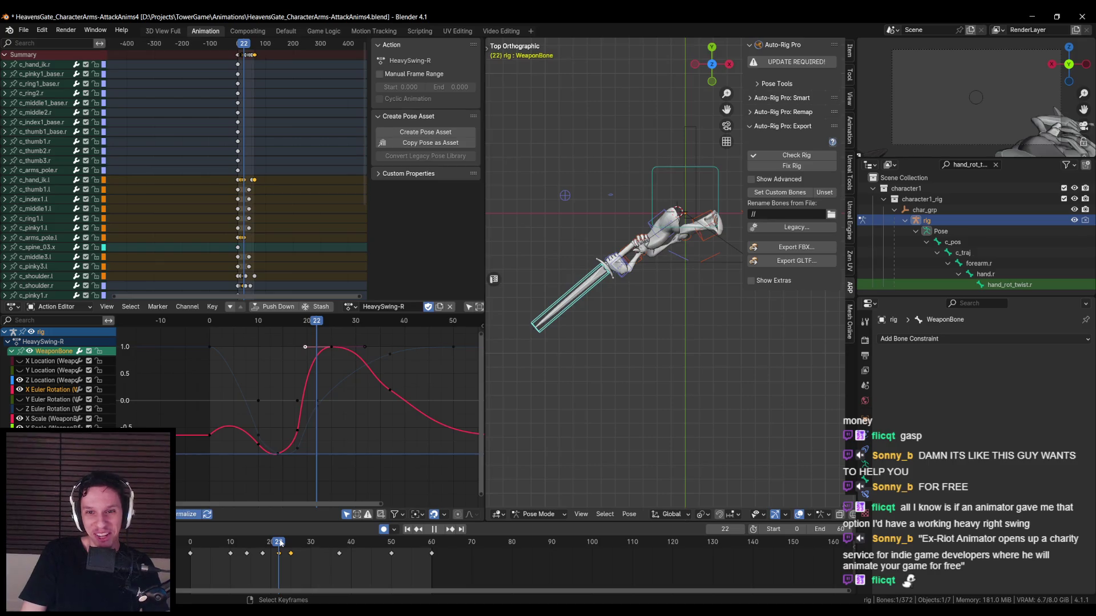
{"action": "key", "text": "g"}
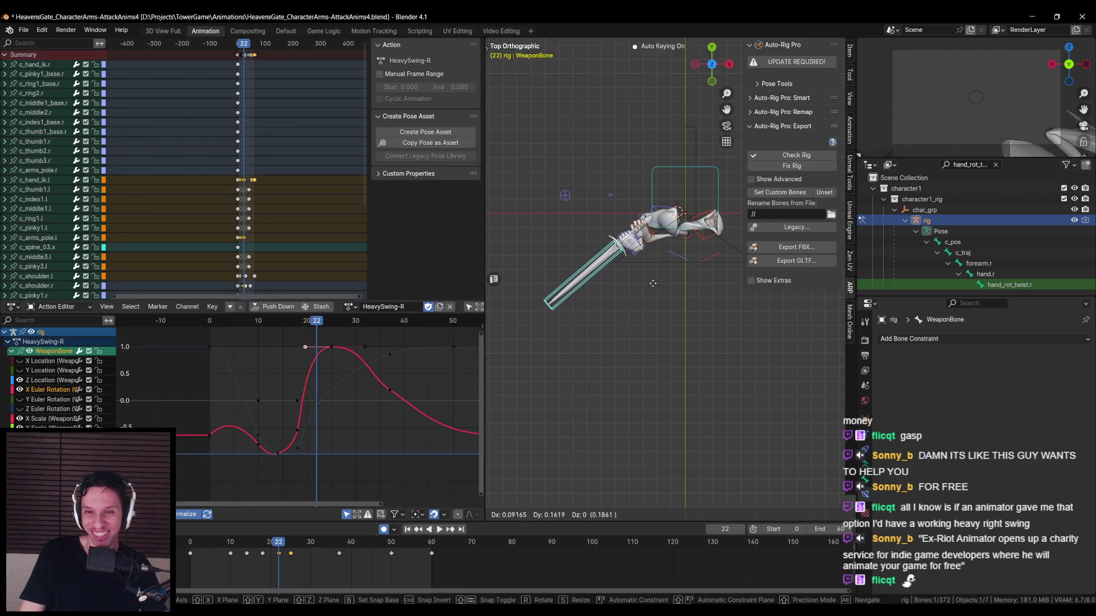
{"action": "left_click", "coordinate": [642, 299]}
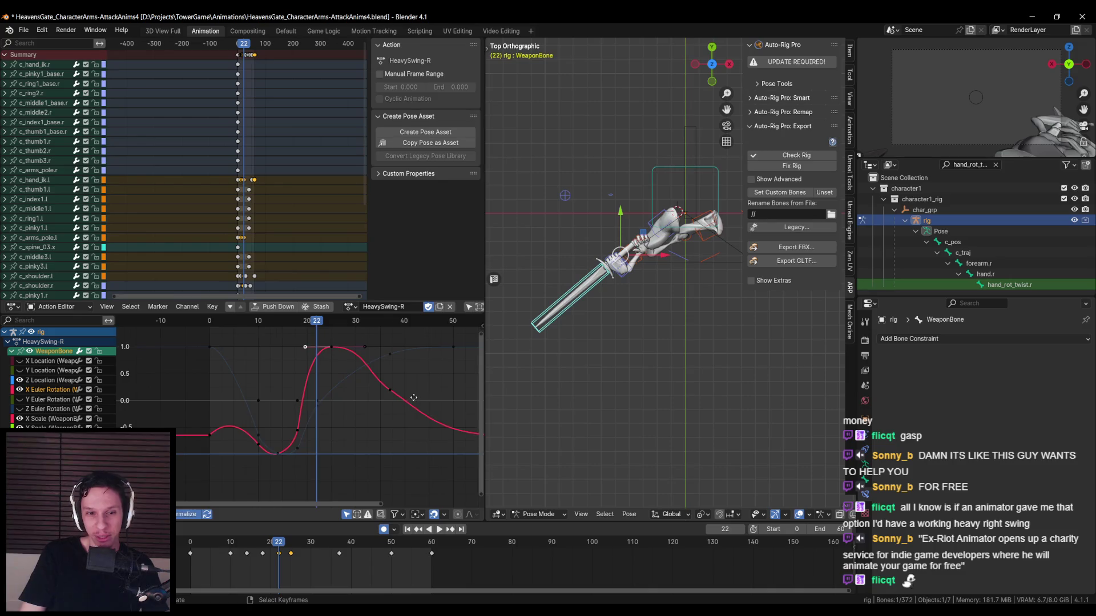
{"action": "key", "text": "Home"}
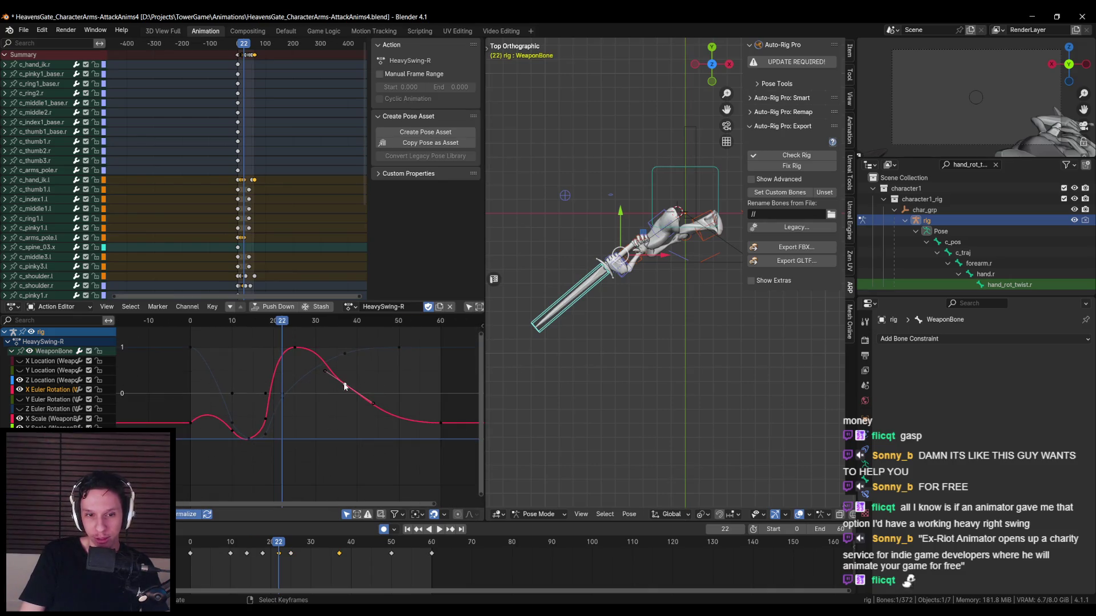
{"action": "key", "text": "g"}
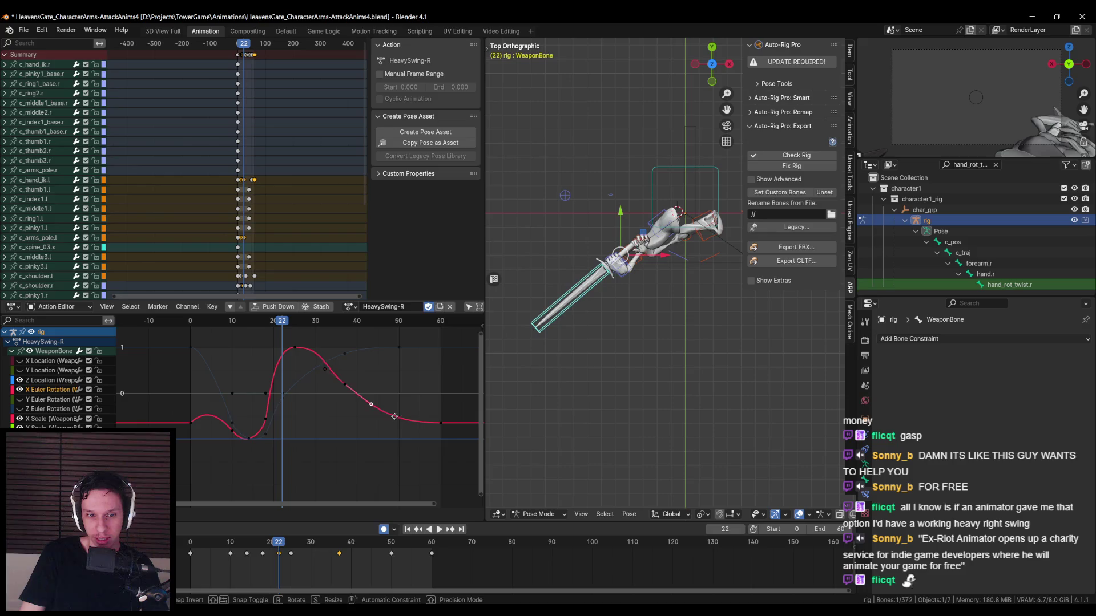
{"action": "left_click", "coordinate": [391, 427]}
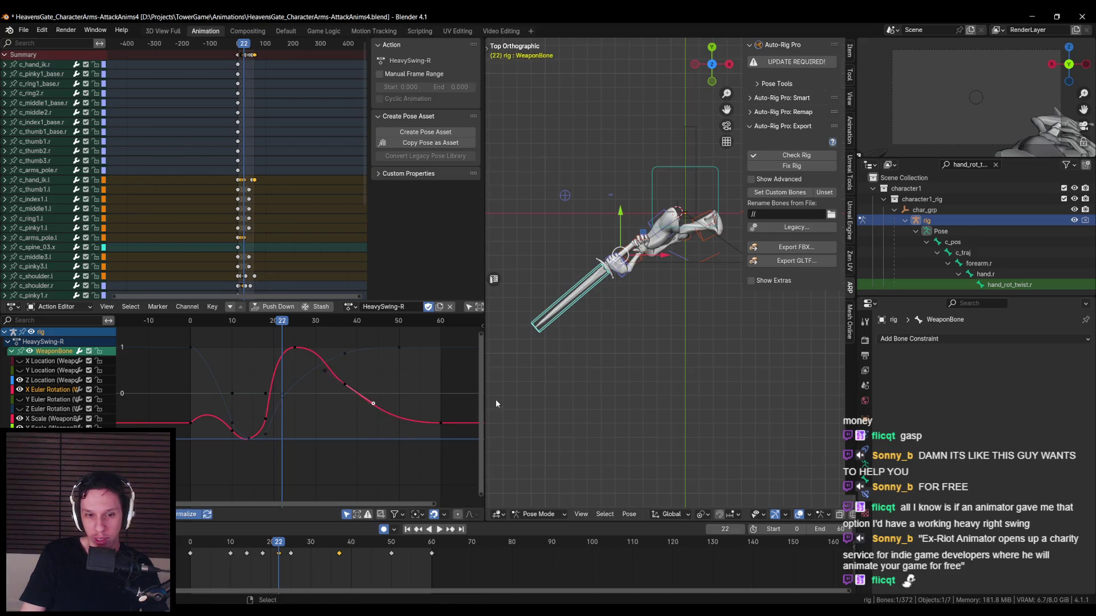
- Reposition the WeaponBone twice more, play back the swing, and save the file
{"action": "key", "text": "g"}
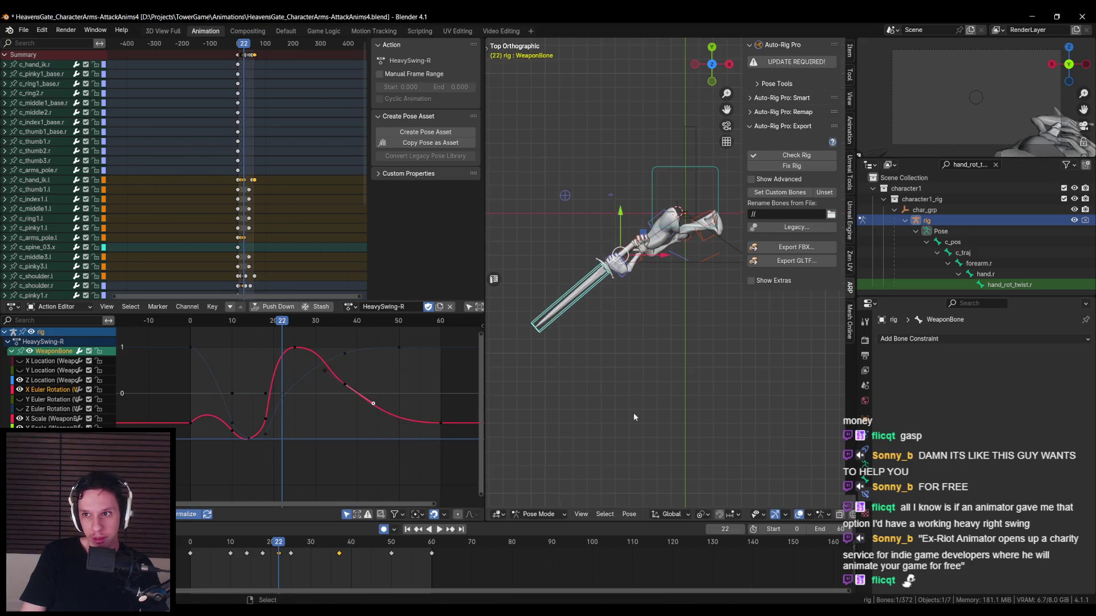
{"action": "left_click", "coordinate": [682, 415]}
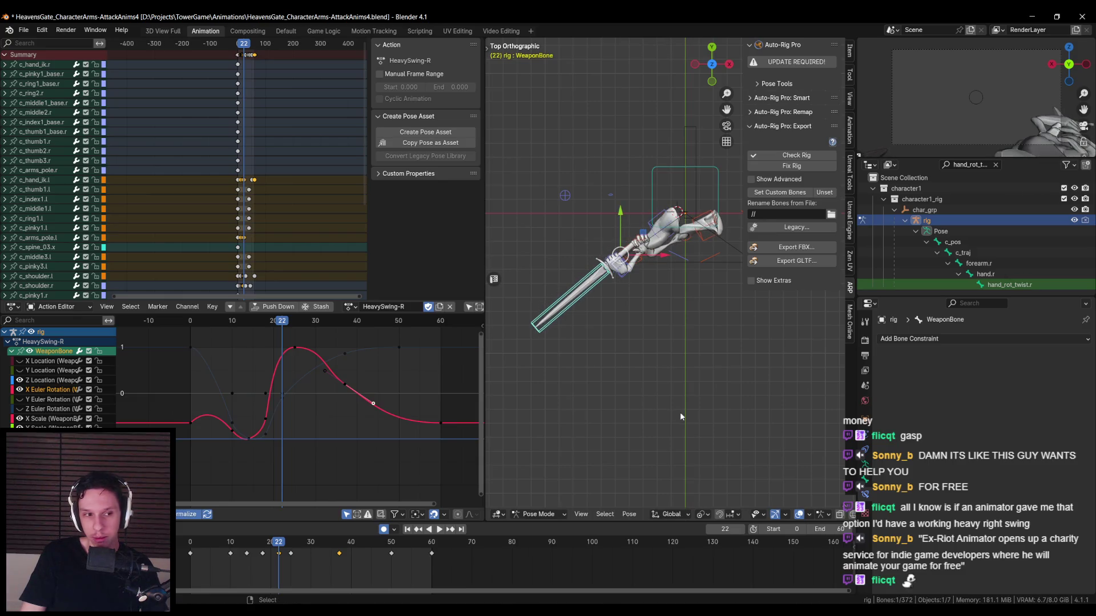
{"action": "key", "text": "g"}
{"action": "key", "text": "y"}
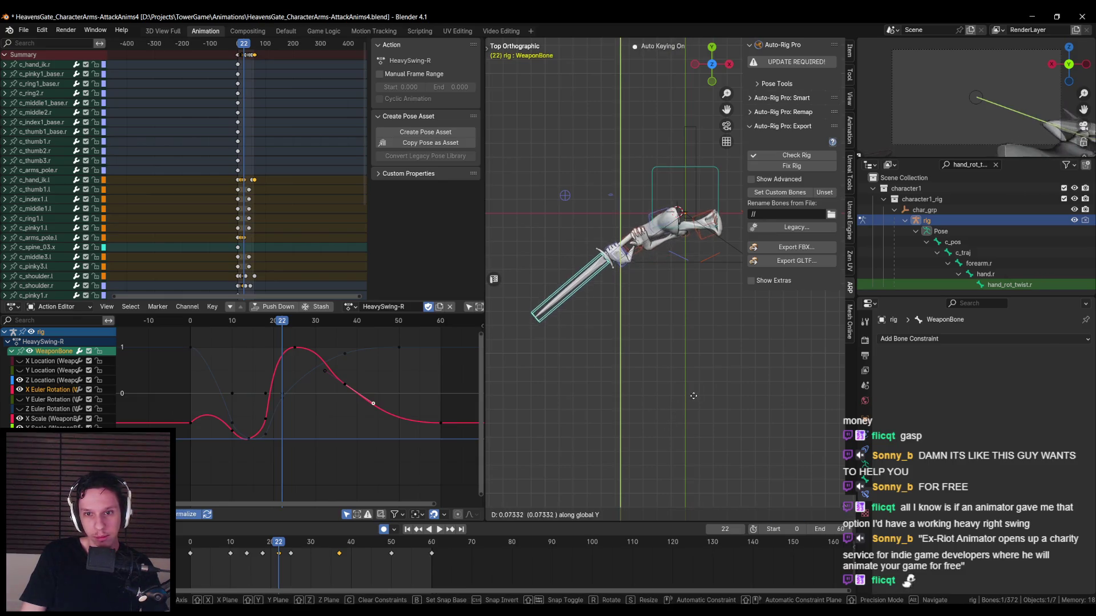
{"action": "key", "text": "y"}
{"action": "key", "text": "y"}
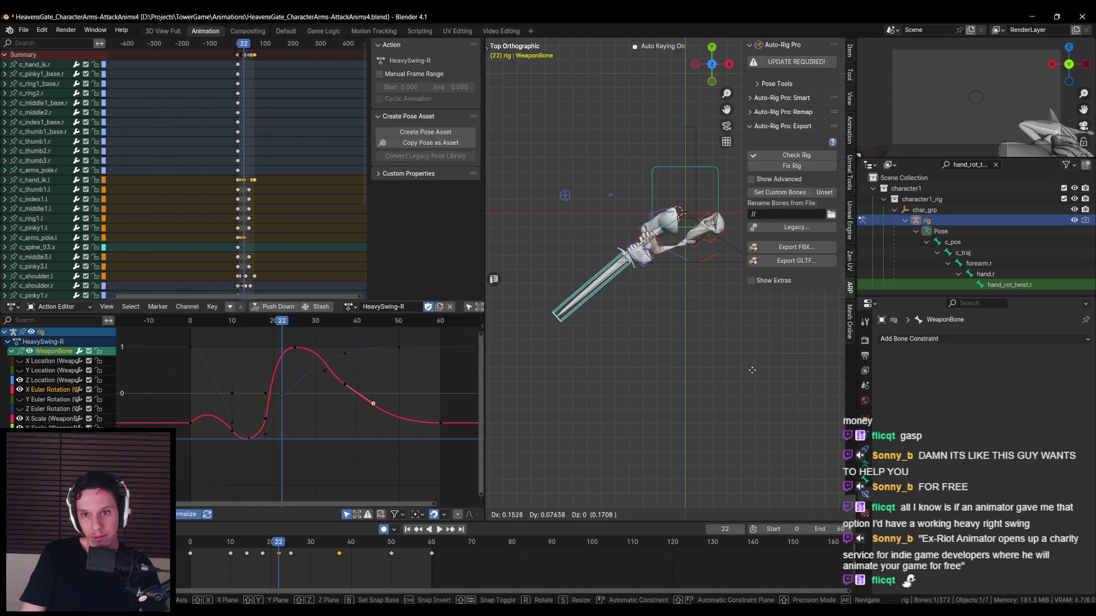
{"action": "left_click", "coordinate": [759, 377]}
{"action": "key", "text": "space"}
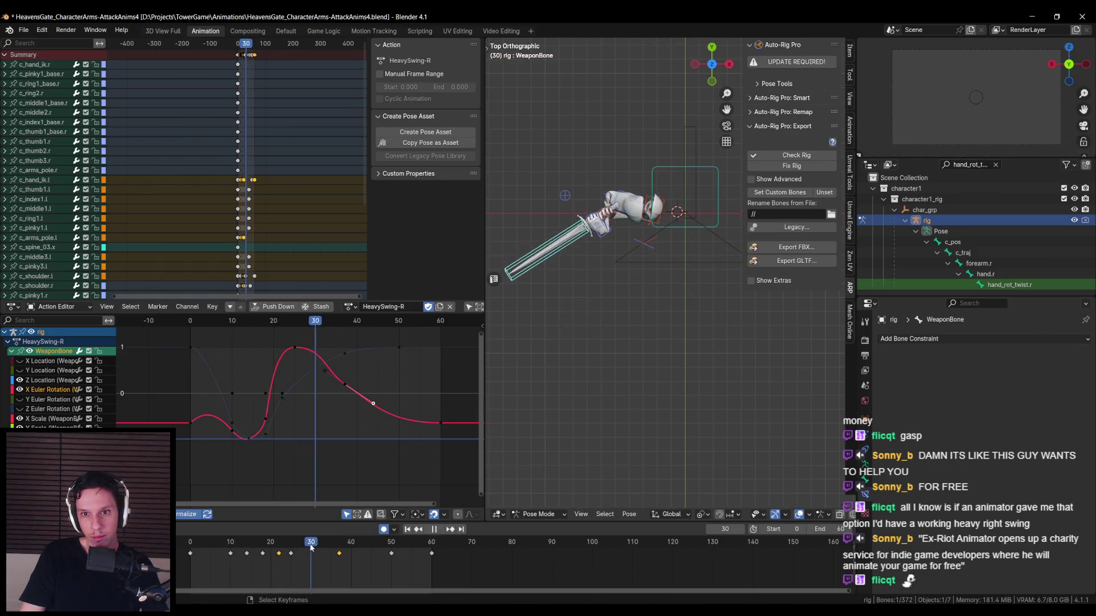
{"action": "key", "text": "Escape"}
{"action": "key", "text": "ctrl+s"}
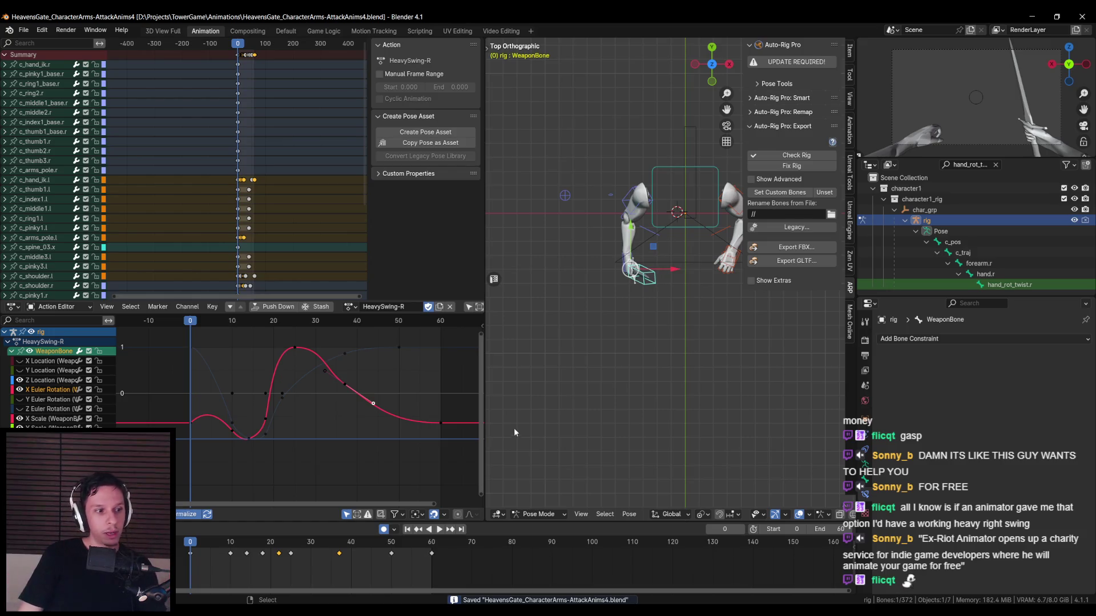
- Orbit to a perspective view and briefly play back the swing
{"action": "mouse_move", "coordinate": [513, 432]}
{"action": "middle_mouse_down"}
{"action": "mouse_move", "coordinate": [744, 331]}
{"action": "mouse_move", "coordinate": [650, 399]}
{"action": "middle_mouse_up"}
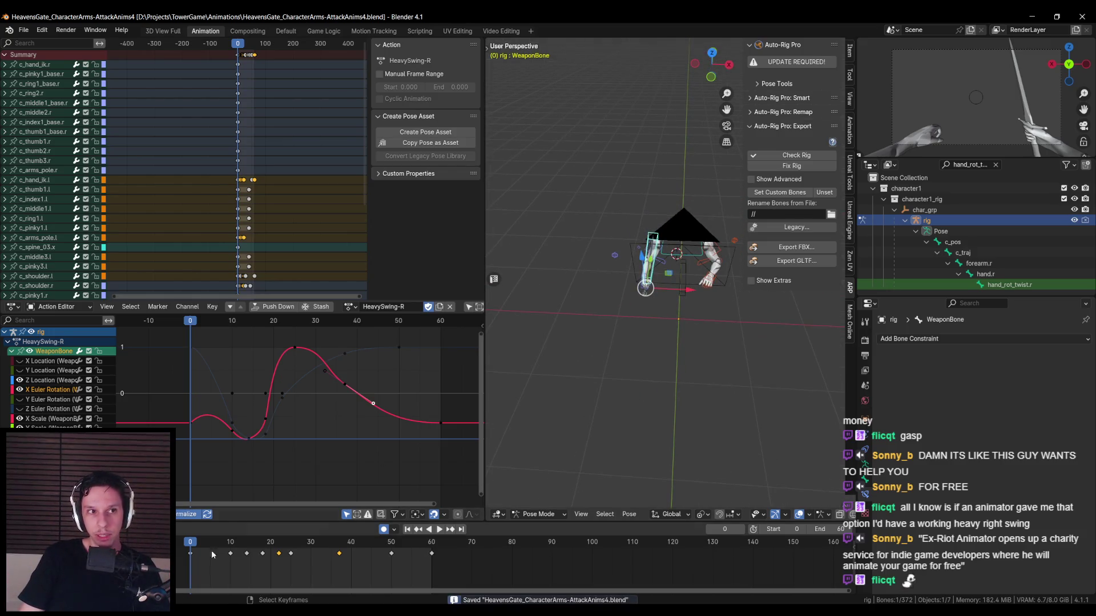
{"action": "key", "text": "space"}
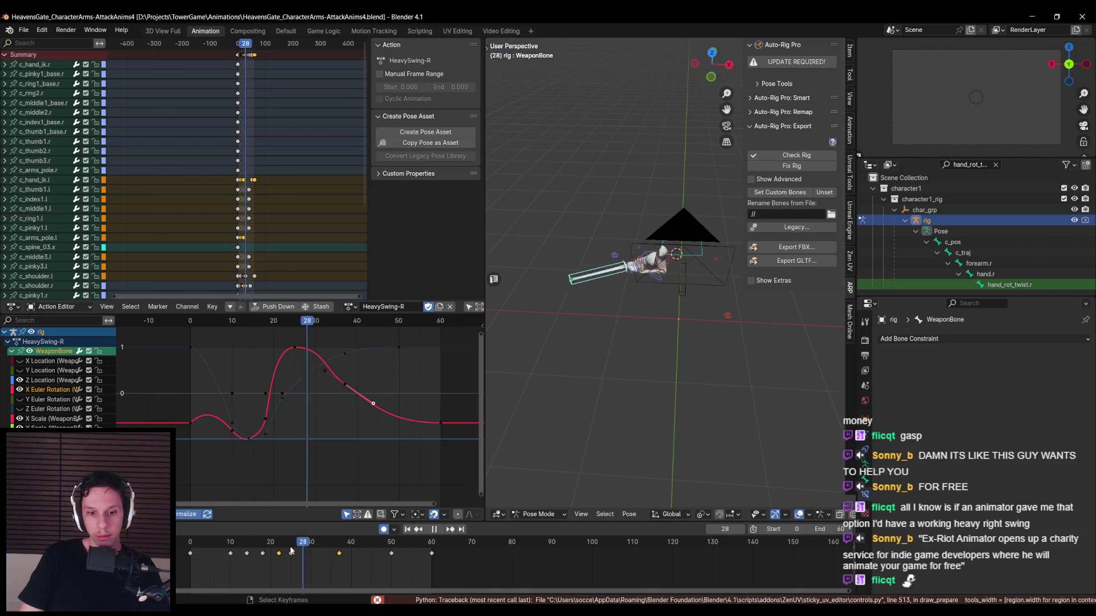
{"action": "key", "text": "Escape"}
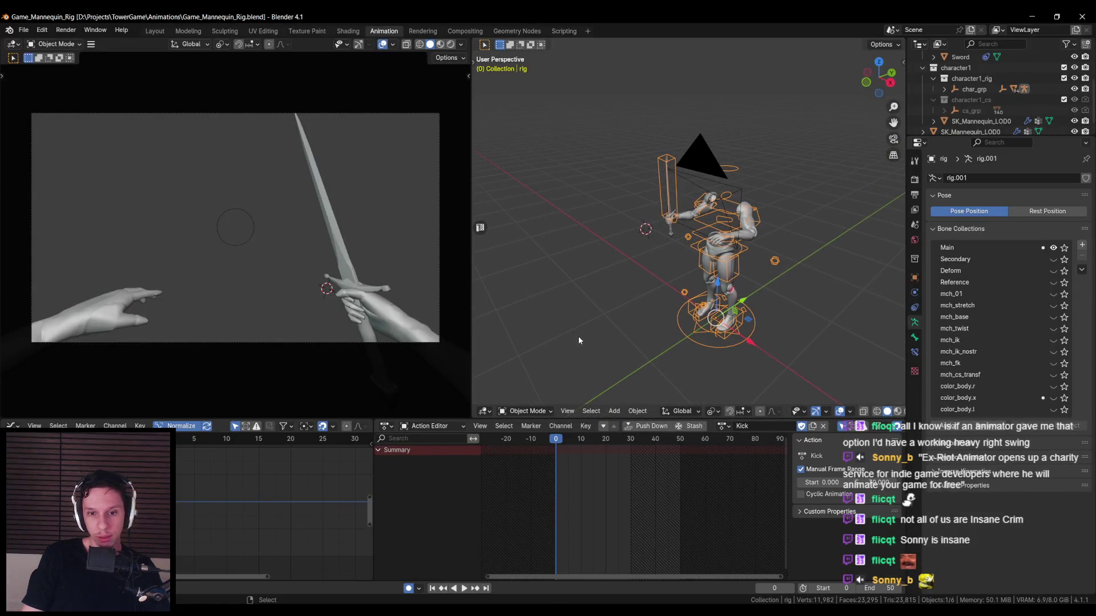
- Save as Game_Mannequin_Rig2.blend and assign the Sword_SwingR action to the rig
{"action": "left_click", "coordinate": [23, 30]}
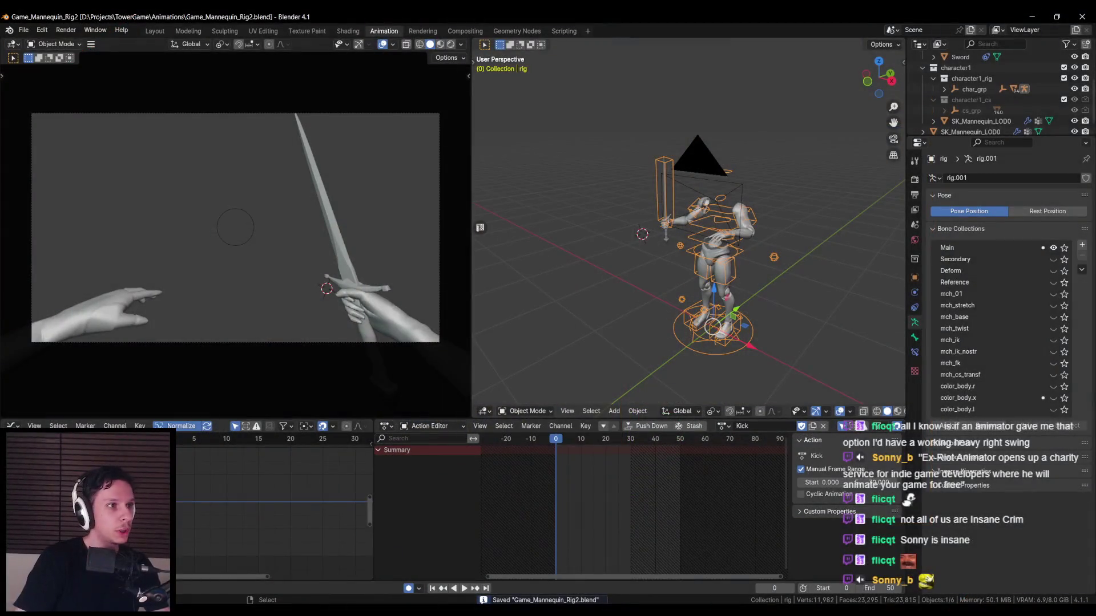
{"action": "middle_click_drag", "start_coordinate": [673, 285], "coordinate": [628, 320]}
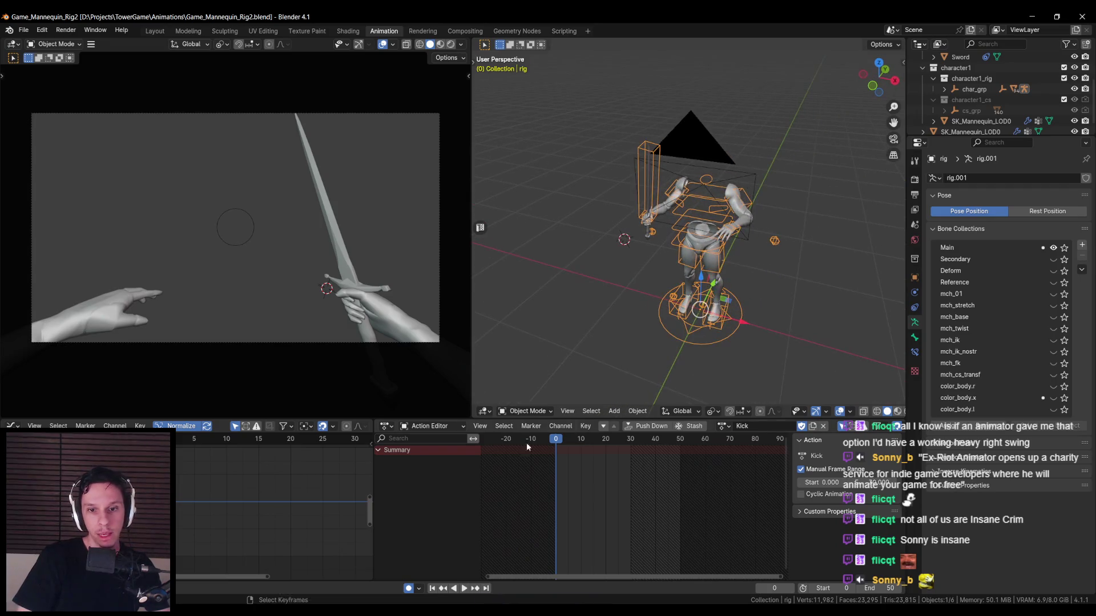
{"action": "left_click", "coordinate": [722, 426]}
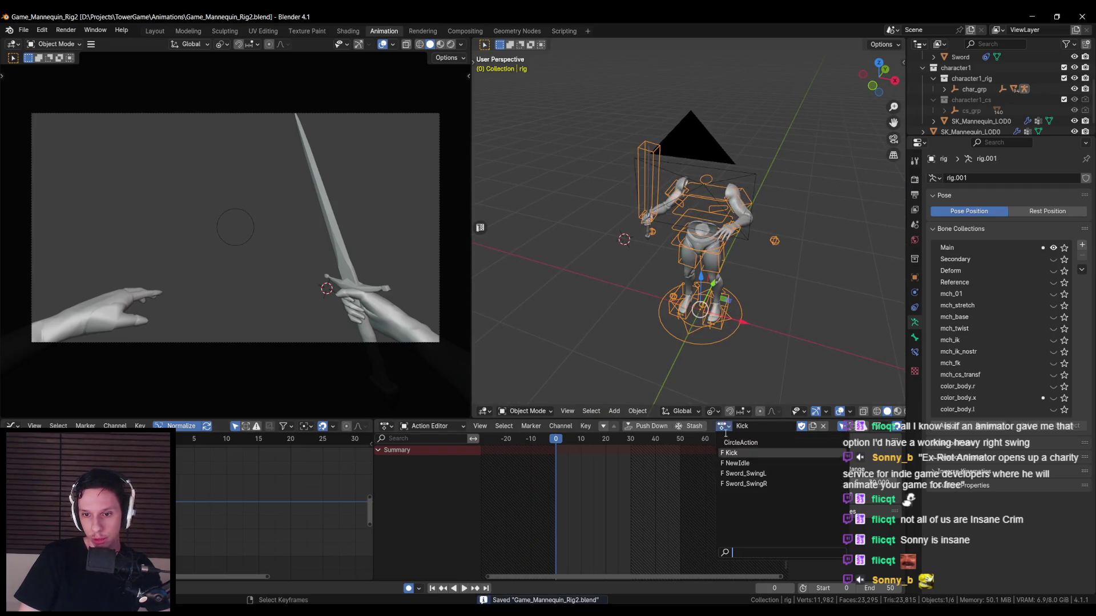
{"action": "left_click", "coordinate": [753, 483]}
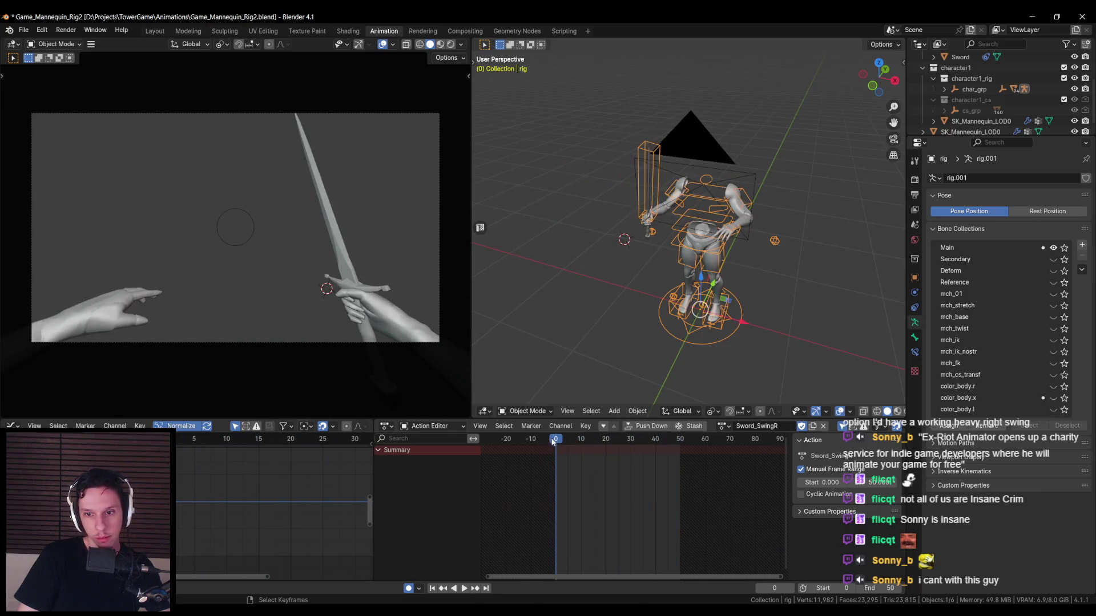
{"action": "middle_click_drag", "start_coordinate": [599, 274], "coordinate": [616, 299]}
{"action": "key", "text": "ctrl+s"}
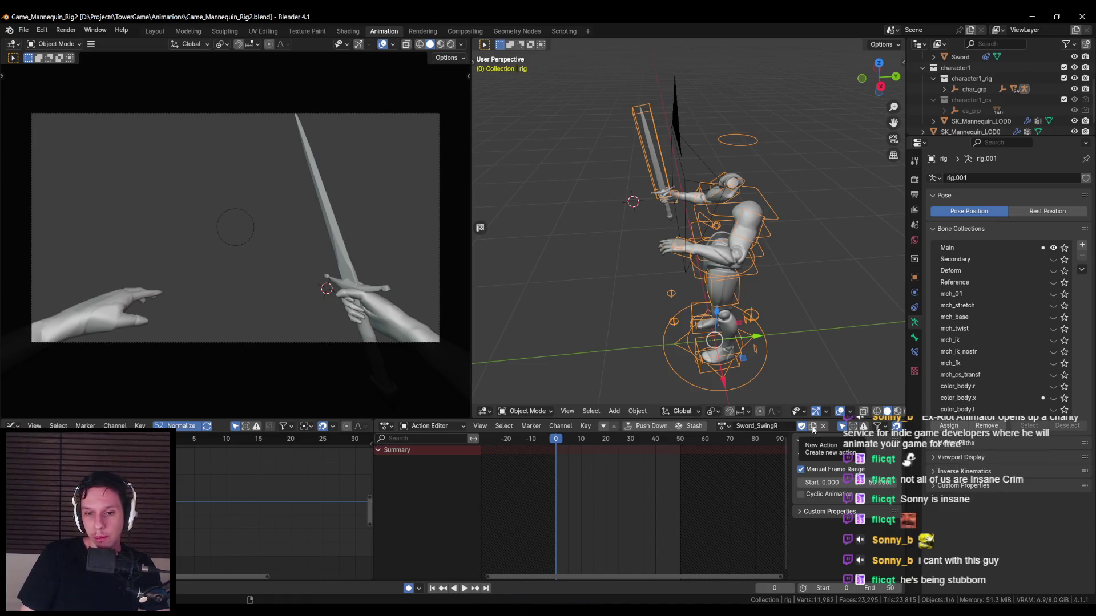
- Duplicate Sword_SwingR as Sword_StrongSwingR and save
{"action": "left_click", "coordinate": [812, 427]}
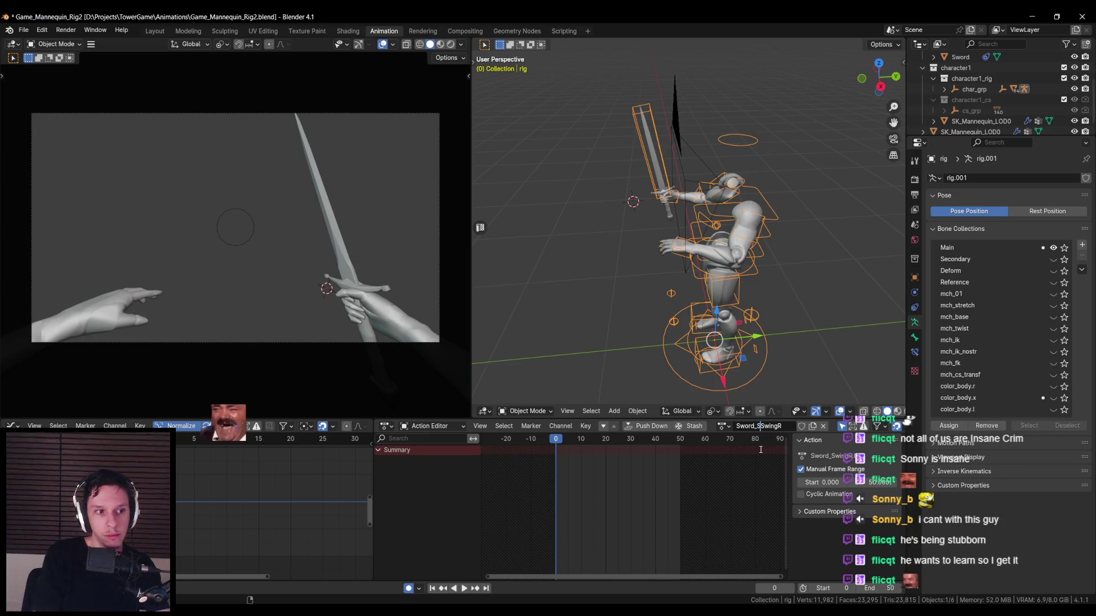
{"action": "key", "text": "ctrl+s"}
{"action": "middle_click_drag", "start_coordinate": [656, 342], "coordinate": [591, 306]}
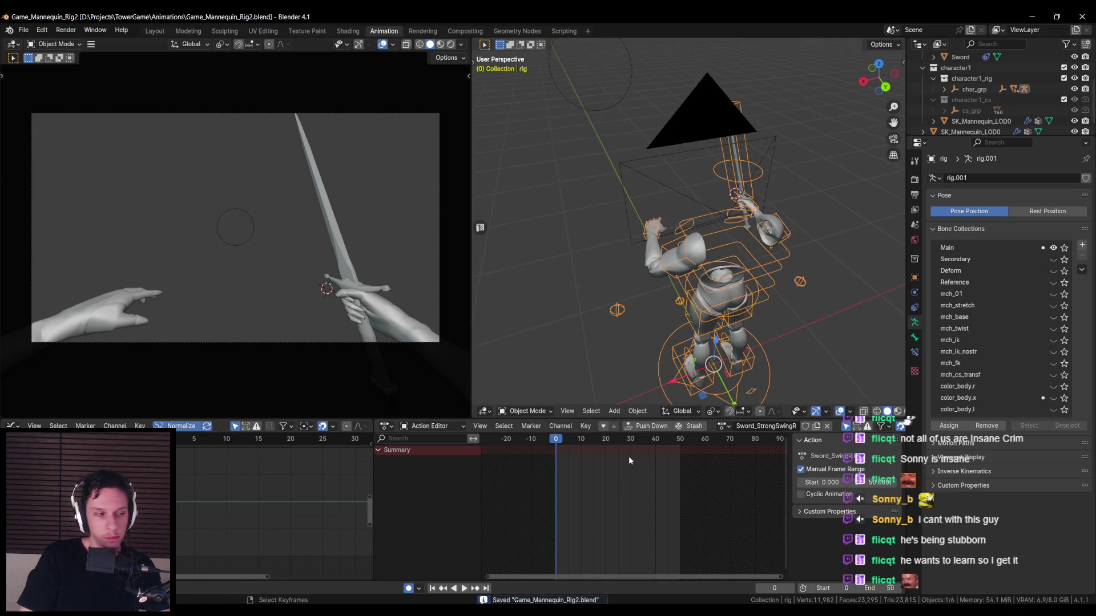
- Switch the rig into Pose Mode and select the weapon bone
{"action": "left_click", "coordinate": [523, 411]}
{"action": "left_click", "coordinate": [517, 399]}
{"action": "middle_click_drag", "start_coordinate": [718, 222], "coordinate": [759, 182]}
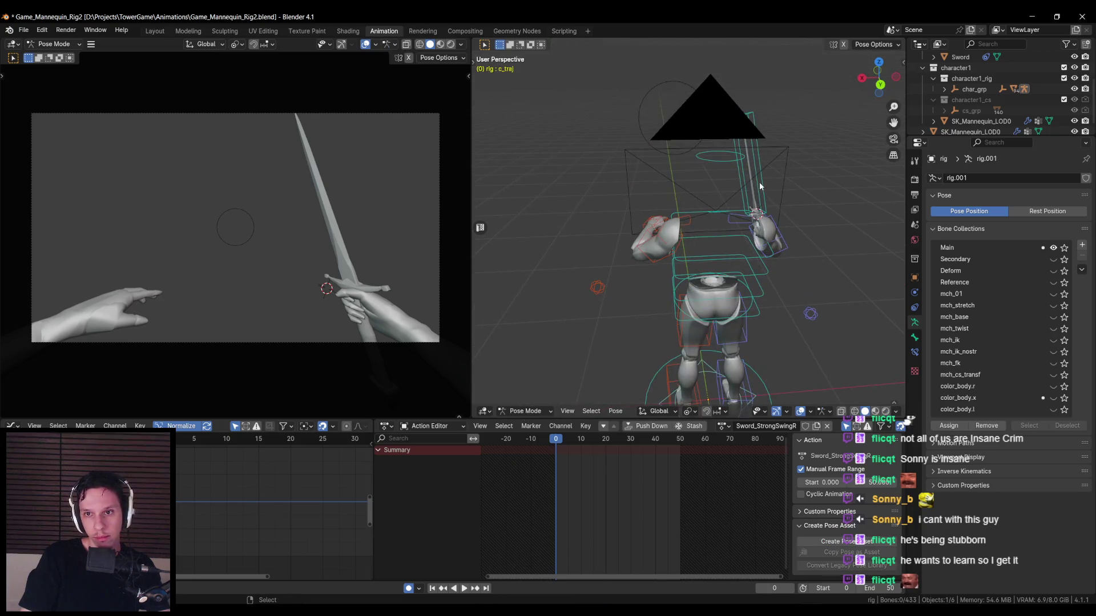
{"action": "left_click", "coordinate": [789, 224]}
{"action": "key", "text": "r"}
{"action": "right_click", "coordinate": [809, 252]}
{"action": "mouse_move", "coordinate": [809, 252]}
{"action": "middle_mouse_down"}
{"action": "mouse_move", "coordinate": [793, 239]}
{"action": "mouse_move", "coordinate": [776, 245]}
{"action": "mouse_move", "coordinate": [803, 290]}
{"action": "mouse_move", "coordinate": [573, 227]}
{"action": "mouse_move", "coordinate": [607, 260]}
{"action": "mouse_move", "coordinate": [594, 280]}
{"action": "mouse_move", "coordinate": [687, 295]}
{"action": "middle_mouse_up"}
- Save the file, play the swing and stop at frame 3
{"action": "key", "text": "ctrl+s"}
{"action": "key", "text": "space"}
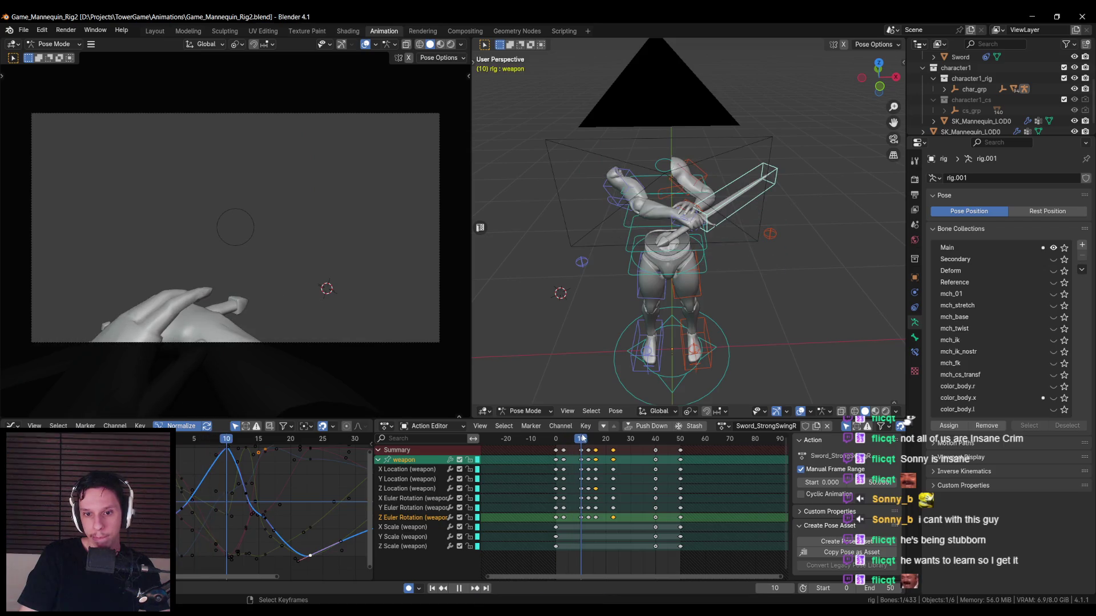
{"action": "left_click_drag", "start_coordinate": [582, 438], "coordinate": [564, 440]}
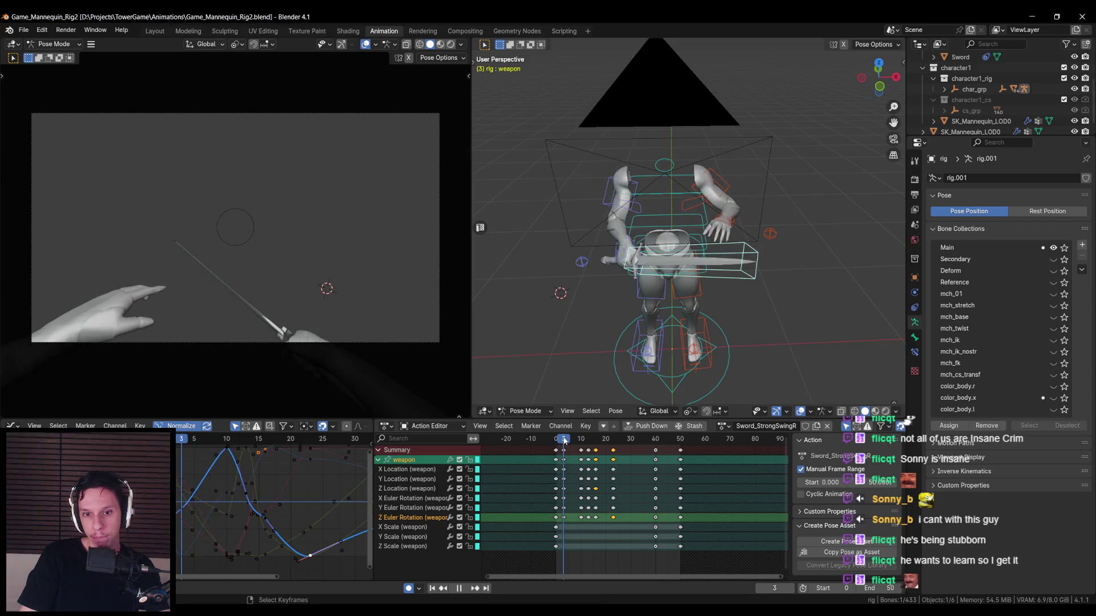
{"action": "key", "text": "space"}
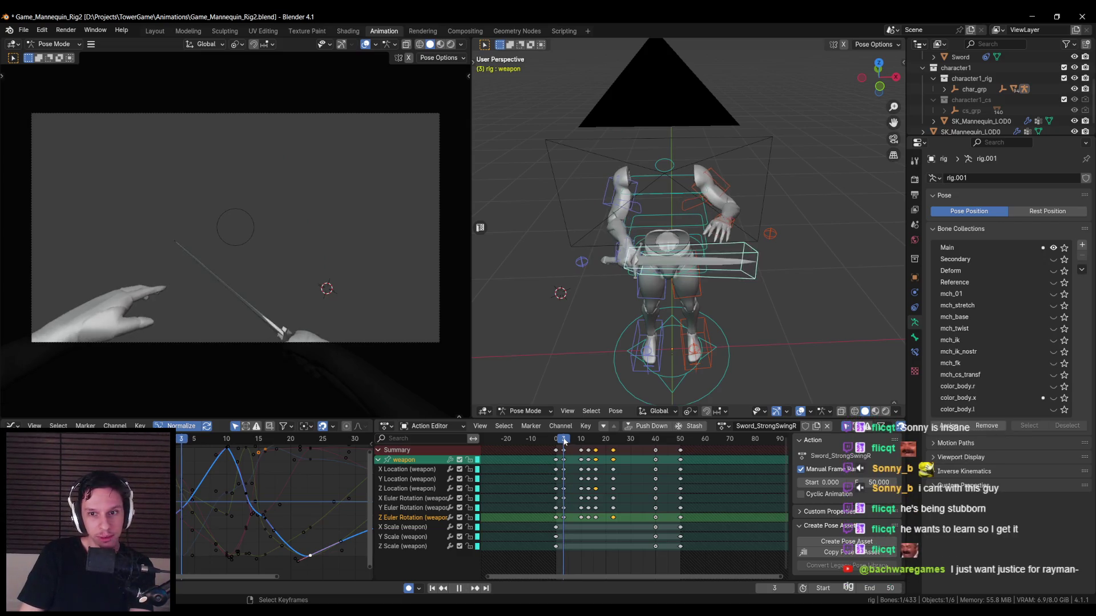
{"action": "mouse_move", "coordinate": [564, 439]}
{"action": "left_mouse_down"}
{"action": "mouse_move", "coordinate": [575, 440]}
{"action": "mouse_move", "coordinate": [563, 442]}
{"action": "left_mouse_up"}
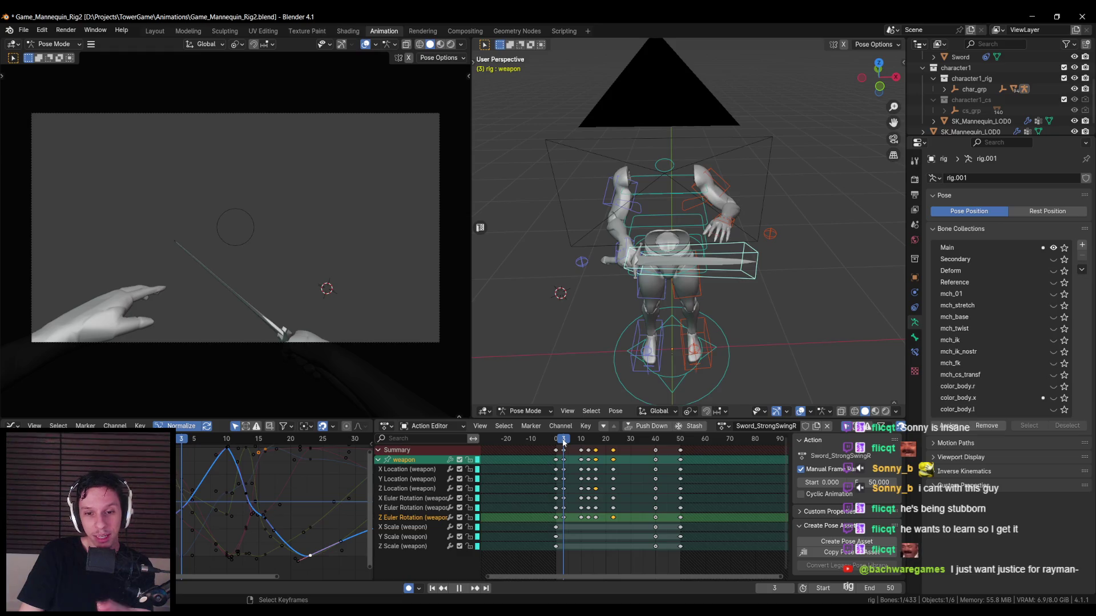
- At frame 3, rotate the weapon bone around the global Z axis
{"action": "key", "text": "r"}
{"action": "key", "text": "z"}
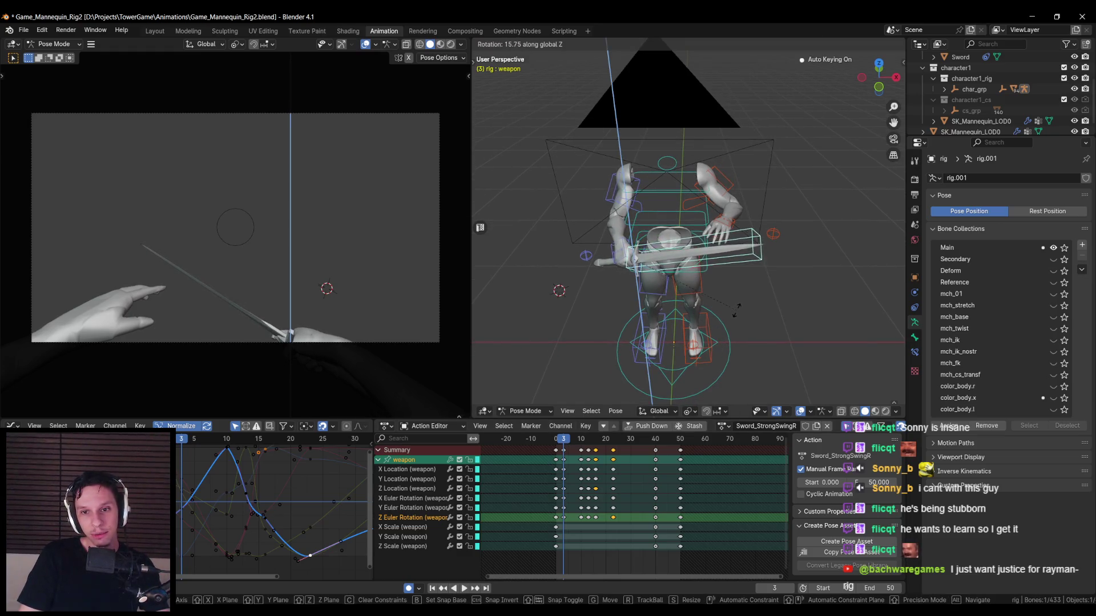
{"action": "left_click", "coordinate": [736, 308]}
{"action": "mouse_move", "coordinate": [736, 309]}
{"action": "middle_mouse_down"}
{"action": "mouse_move", "coordinate": [764, 285]}
{"action": "mouse_move", "coordinate": [742, 298]}
{"action": "middle_mouse_up"}
{"action": "key", "text": "r"}
{"action": "right_click", "coordinate": [775, 283]}
- Refine the frame-3 sword pose with a local Y rotation and a move
{"action": "key", "text": "r"}
{"action": "key", "text": "x"}
{"action": "key", "text": "z"}
{"action": "right_click", "coordinate": [746, 303]}
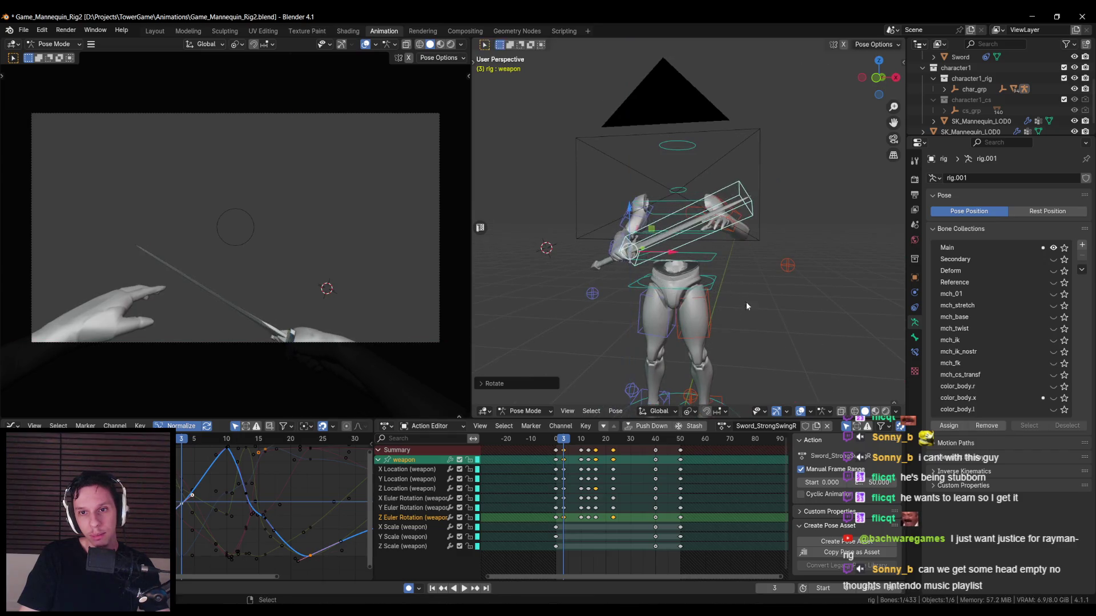
{"action": "key", "text": "r"}
{"action": "key", "text": "x"}
{"action": "key", "text": "x"}
{"action": "key", "text": "y"}
{"action": "key", "text": "y"}
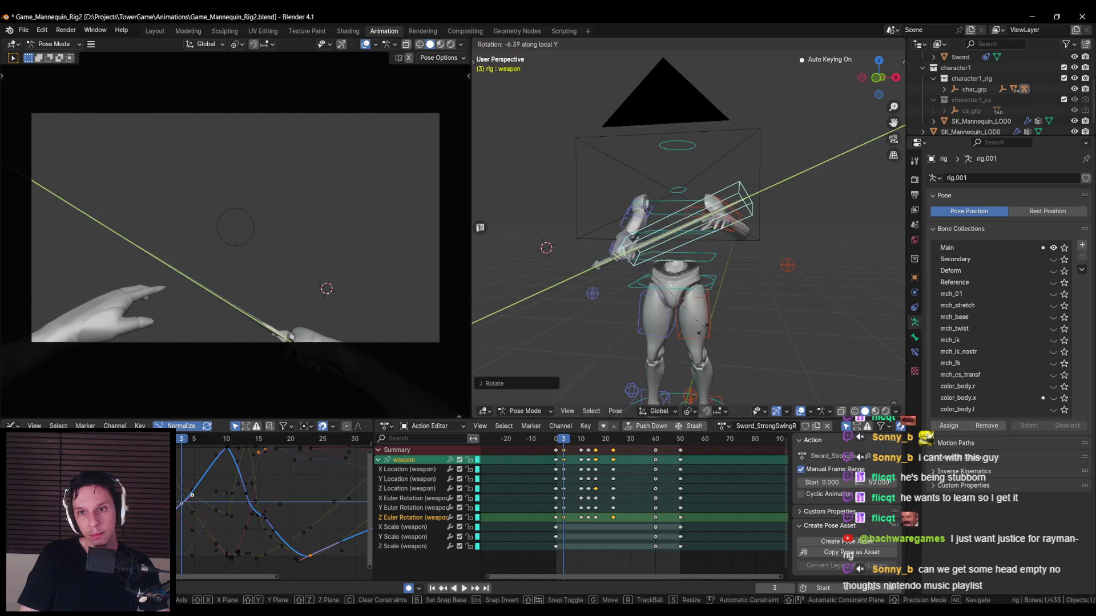
{"action": "key", "text": "g"}
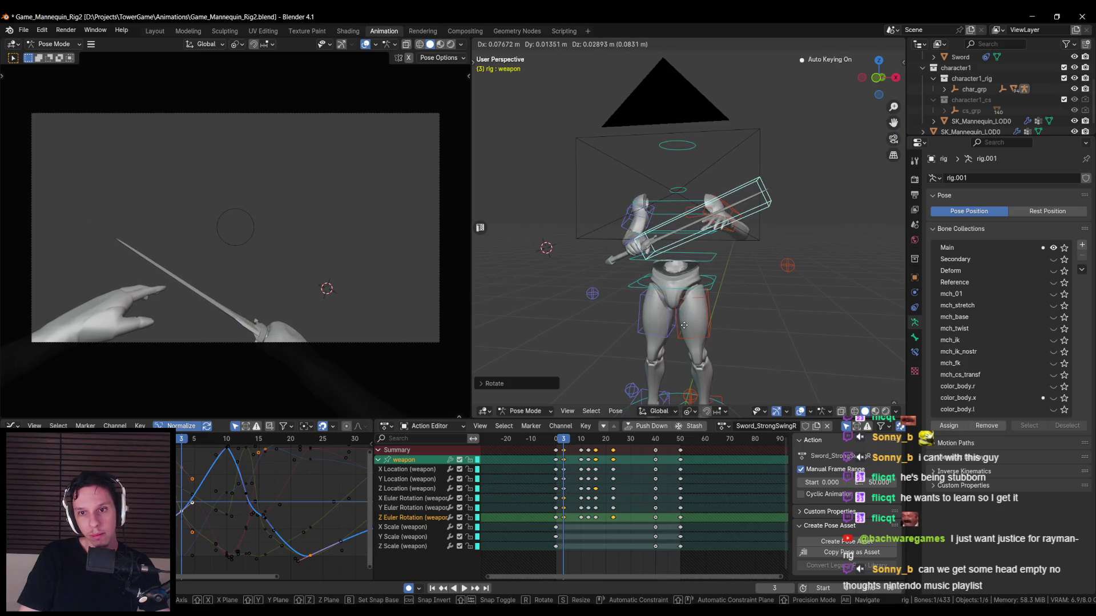
{"action": "left_click", "coordinate": [674, 328]}
- At frame 10, rotate the weapon bone around local Z to angle the sword diagonally
{"action": "key", "text": "space"}
{"action": "left_click", "coordinate": [582, 439]}
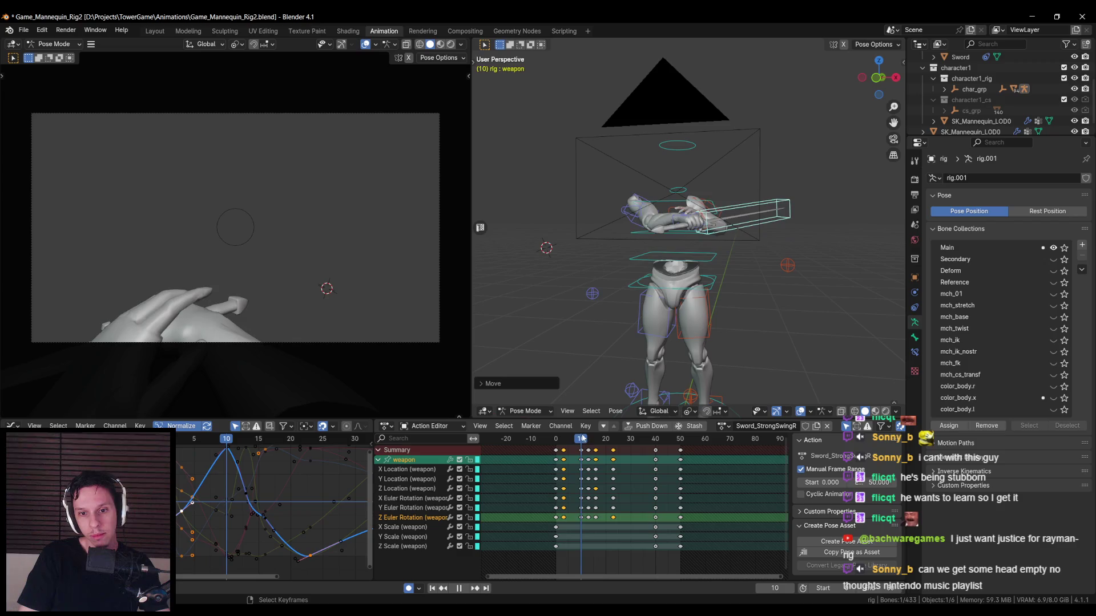
{"action": "key", "text": "r"}
{"action": "key", "text": "z"}
{"action": "key", "text": "z"}
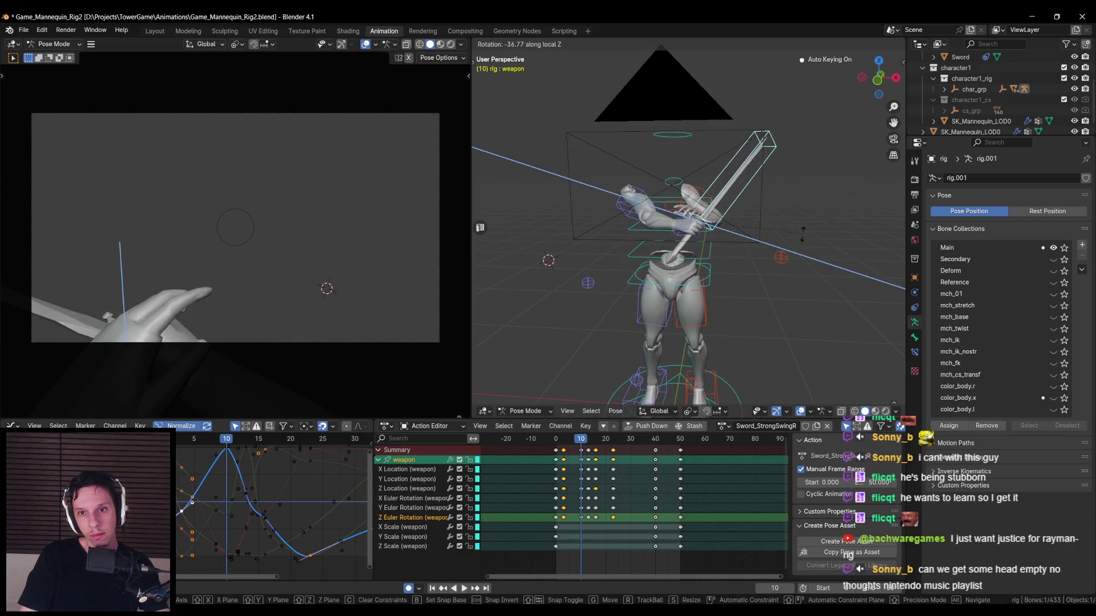
{"action": "left_click", "coordinate": [786, 190]}
{"action": "middle_click_drag", "start_coordinate": [785, 190], "coordinate": [614, 258]}
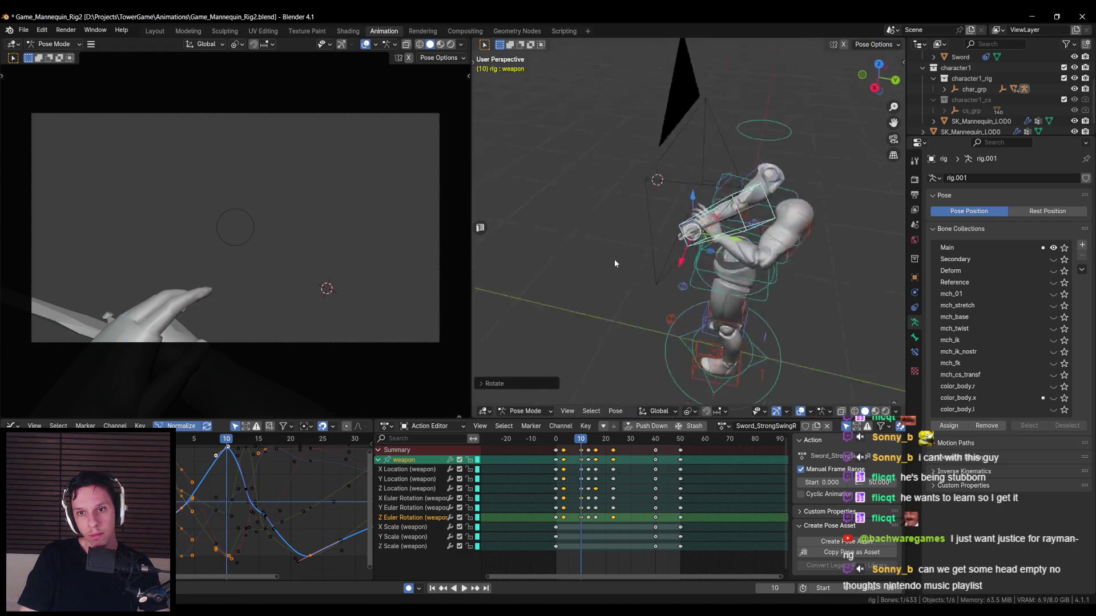
{"action": "scroll", "coordinate": [758, 263], "scroll_direction": "up", "scroll_amount": 3}
{"action": "left_click", "coordinate": [745, 240]}
- Select the c_hand_ik.l control with the current frame set to 10
{"action": "scroll", "coordinate": [745, 241], "scroll_direction": "down", "scroll_amount": 3}
{"action": "middle_click_drag", "start_coordinate": [744, 240], "coordinate": [837, 224]}
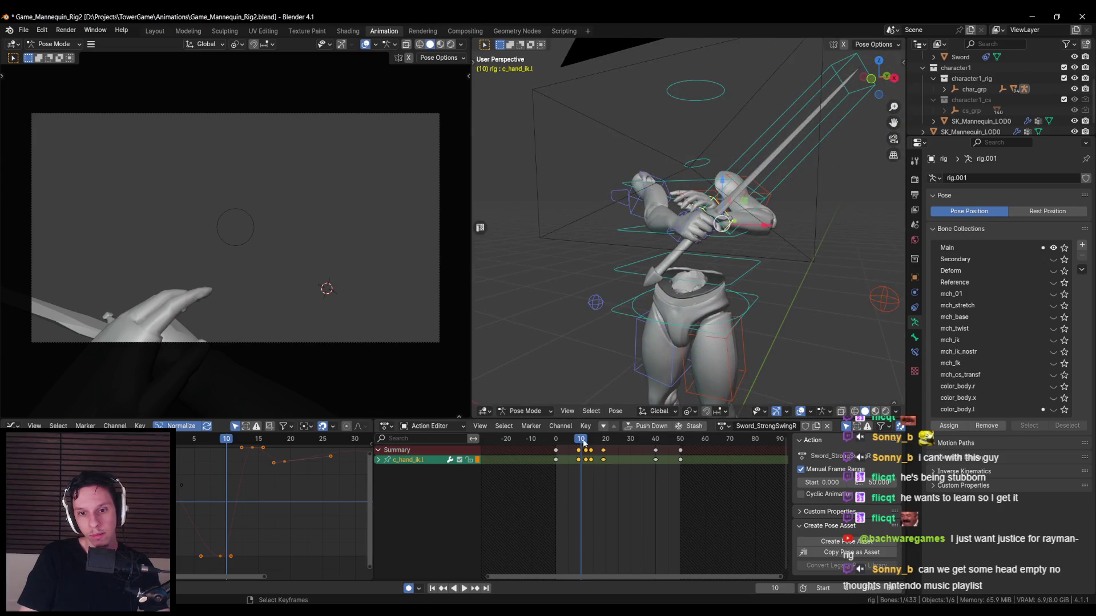
{"action": "left_click_drag", "start_coordinate": [583, 442], "coordinate": [578, 442]}
{"action": "left_click", "coordinate": [715, 236]}
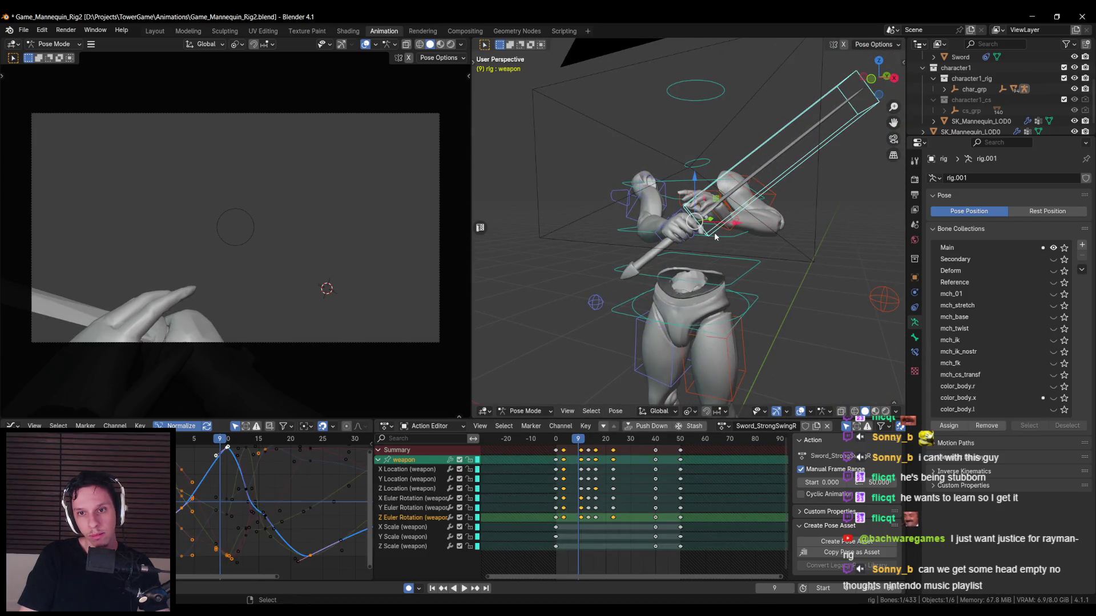
{"action": "left_click_drag", "start_coordinate": [579, 439], "coordinate": [579, 440]}
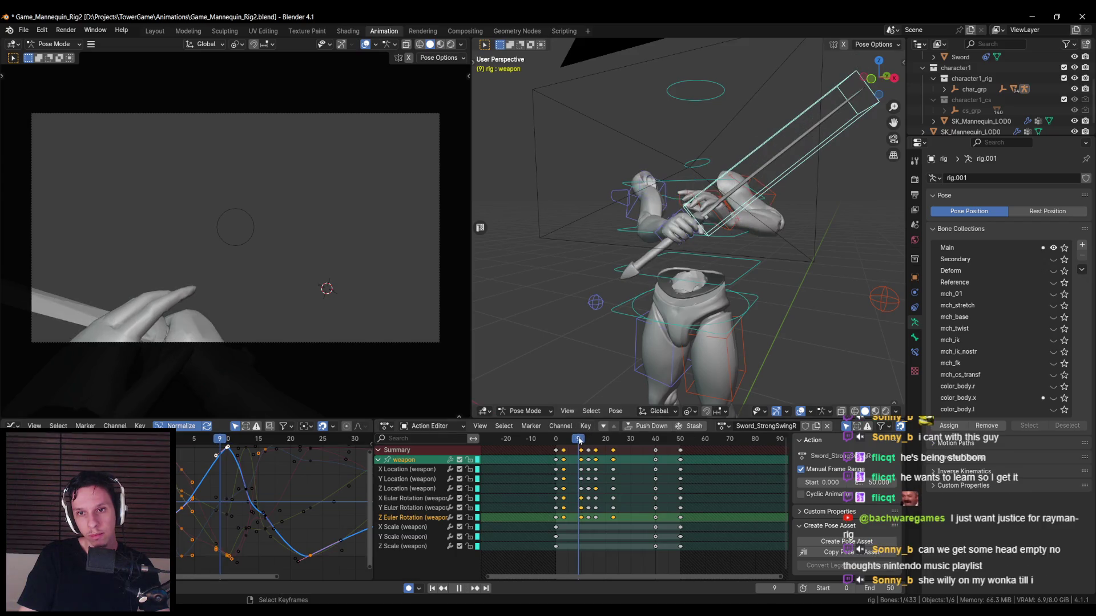
{"action": "left_click", "coordinate": [737, 232]}
{"action": "scroll", "coordinate": [581, 454], "scroll_direction": "up", "scroll_amount": 2}
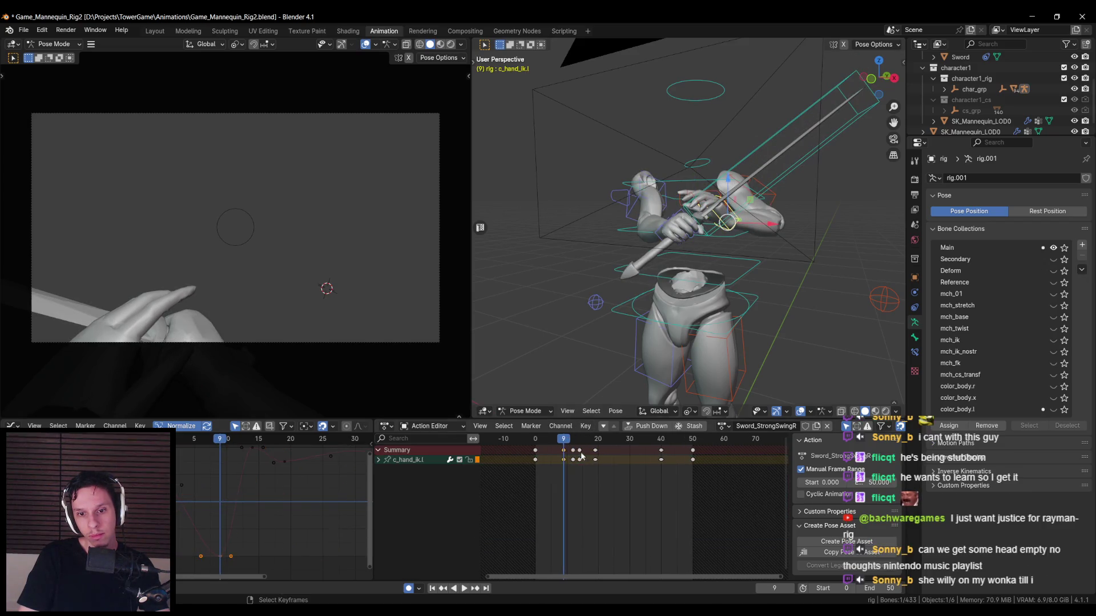
{"action": "left_click", "coordinate": [568, 443]}
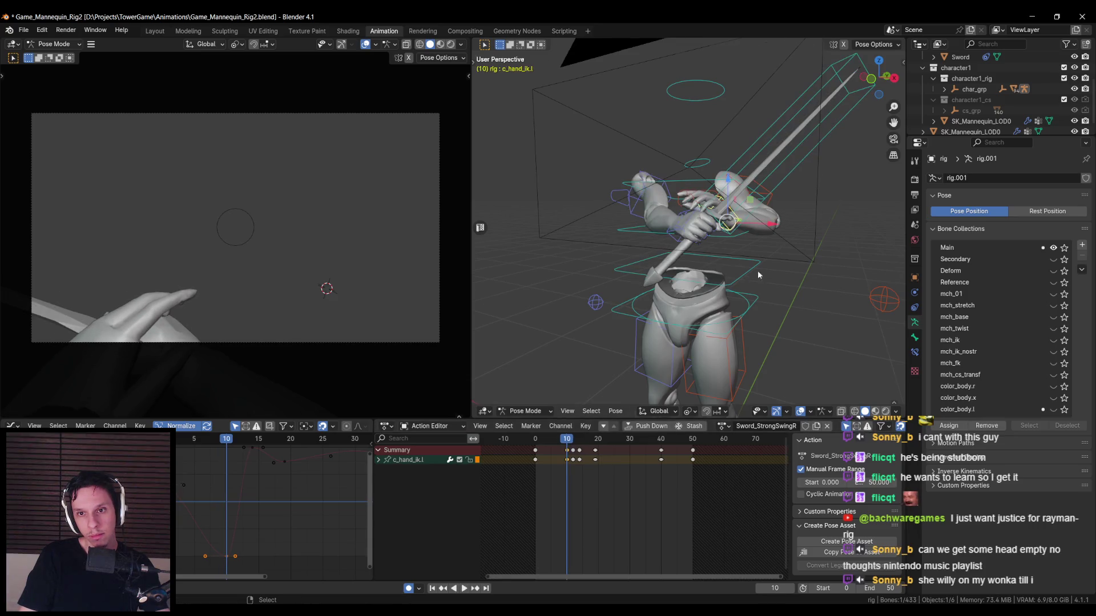
{"action": "mouse_move", "coordinate": [757, 275]}
{"action": "middle_mouse_down"}
{"action": "mouse_move", "coordinate": [739, 240]}
{"action": "mouse_move", "coordinate": [673, 268]}
{"action": "middle_mouse_up"}
- Move the left hand IK control lower and rotate it around its local Y axis
{"action": "key", "text": "g"}
{"action": "left_click", "coordinate": [713, 251]}
{"action": "key", "text": "g"}
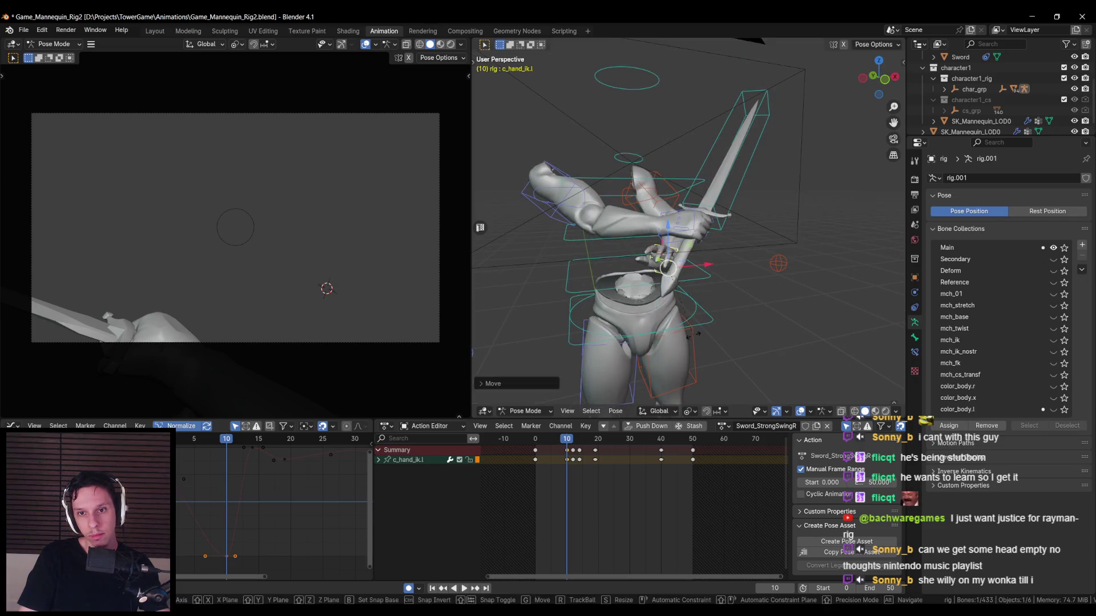
{"action": "key", "text": "y"}
{"action": "key", "text": "y"}
{"action": "left_click", "coordinate": [596, 288]}
{"action": "middle_click_drag", "start_coordinate": [596, 288], "coordinate": [685, 268]}
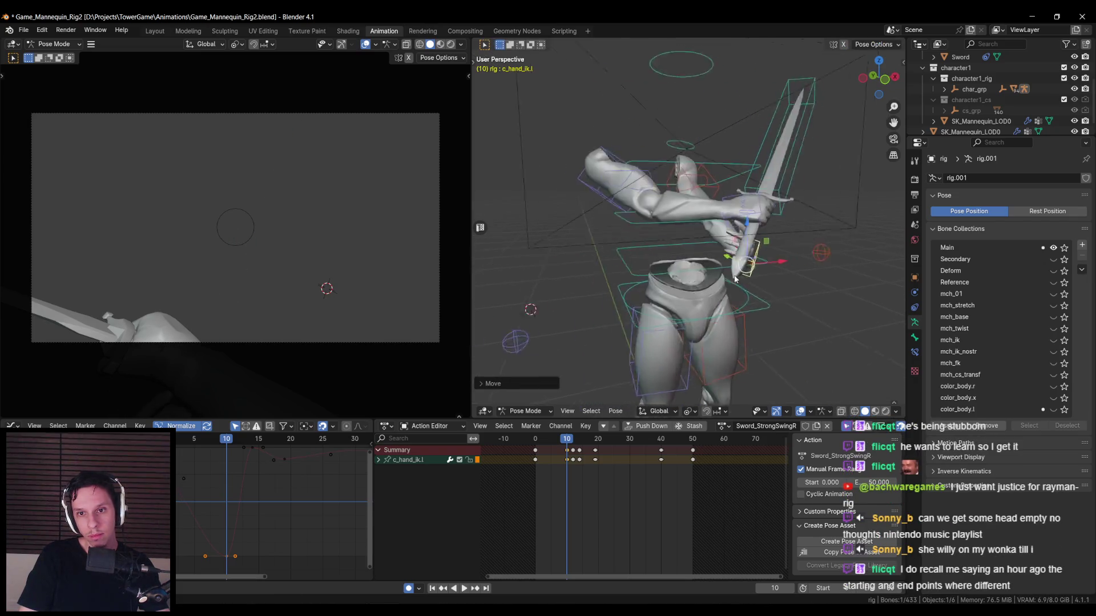
{"action": "scroll", "coordinate": [755, 259], "scroll_direction": "up", "scroll_amount": 4}
{"action": "mouse_move", "coordinate": [755, 258]}
{"action": "middle_mouse_down"}
{"action": "mouse_move", "coordinate": [779, 226]}
{"action": "mouse_move", "coordinate": [802, 262]}
{"action": "mouse_move", "coordinate": [787, 251]}
{"action": "middle_mouse_up"}
- Play back the swing, then reposition the c_shoulder.l control at frame 10
{"action": "left_click", "coordinate": [774, 234]}
{"action": "left_click", "coordinate": [803, 262]}
{"action": "key", "text": "space"}
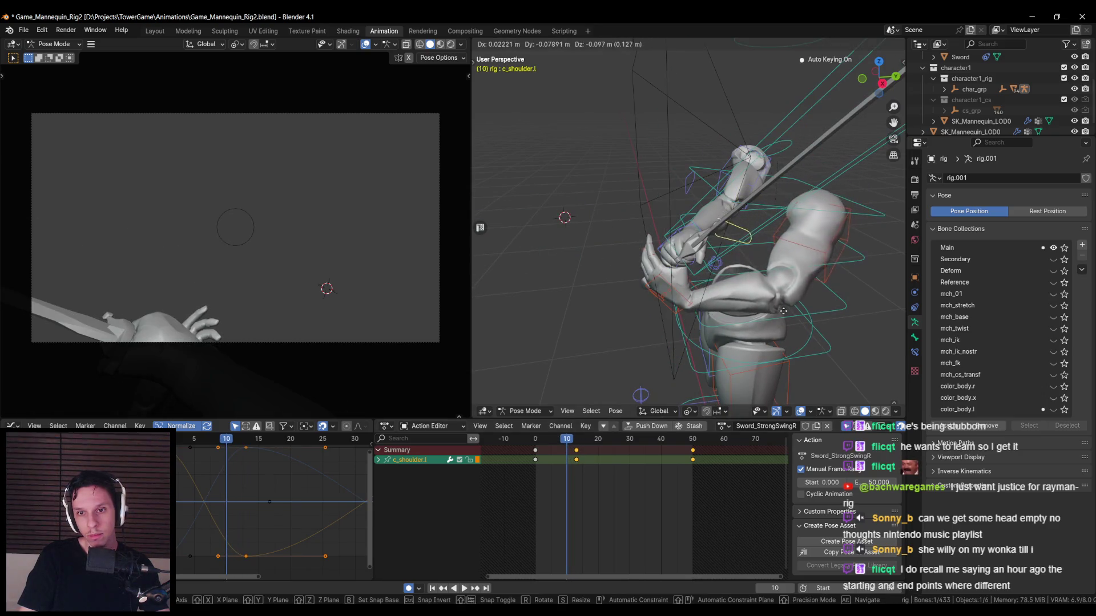
{"action": "key", "text": "Escape"}
{"action": "key", "text": "g"}
{"action": "left_click", "coordinate": [753, 274]}
{"action": "mouse_move", "coordinate": [754, 274]}
{"action": "middle_mouse_down"}
{"action": "mouse_move", "coordinate": [767, 298]}
{"action": "mouse_move", "coordinate": [766, 285]}
{"action": "middle_mouse_up"}
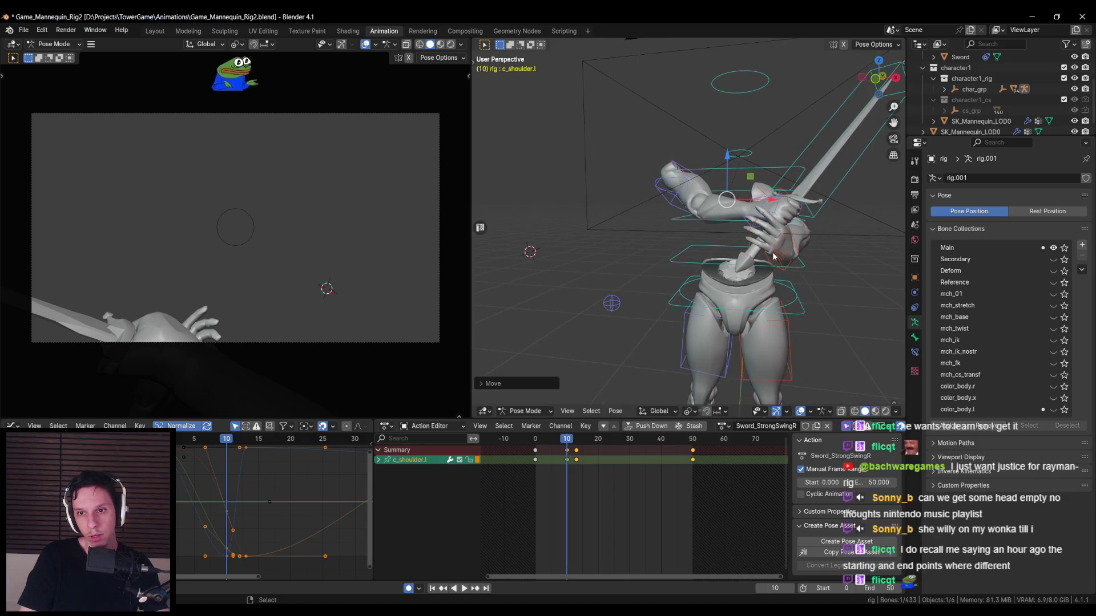
- Move c_hand_ik.l again to settle the hand on the grip
{"action": "left_click", "coordinate": [766, 282]}
{"action": "key", "text": "g"}
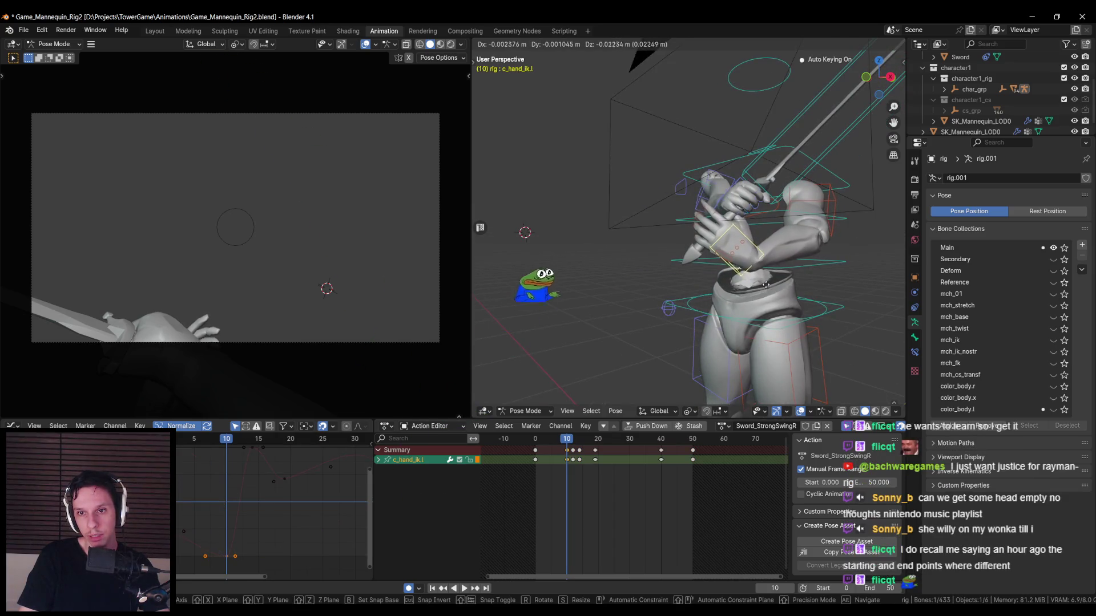
{"action": "left_click", "coordinate": [741, 282]}
{"action": "mouse_move", "coordinate": [742, 282]}
{"action": "middle_mouse_down"}
{"action": "mouse_move", "coordinate": [690, 279]}
{"action": "mouse_move", "coordinate": [718, 325]}
{"action": "middle_mouse_up"}
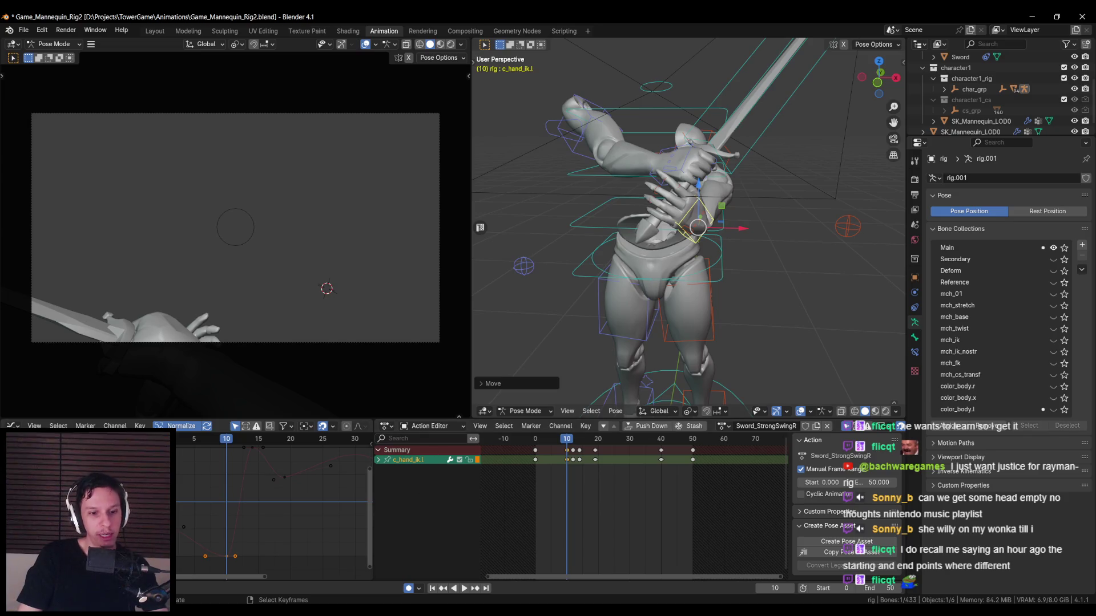
{"action": "key", "text": "alt+Tab"}
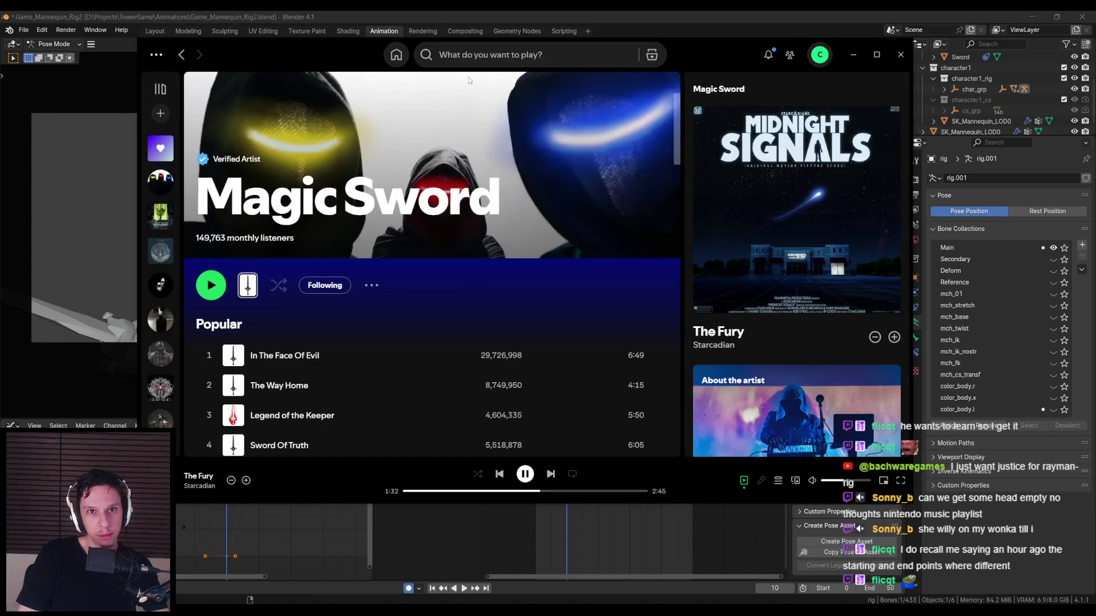
- Search Spotify for 'ni', play The Best of Nintendo Music, and minimize the window
{"action": "left_click", "coordinate": [465, 55]}
{"action": "type", "text": "nintendo"}
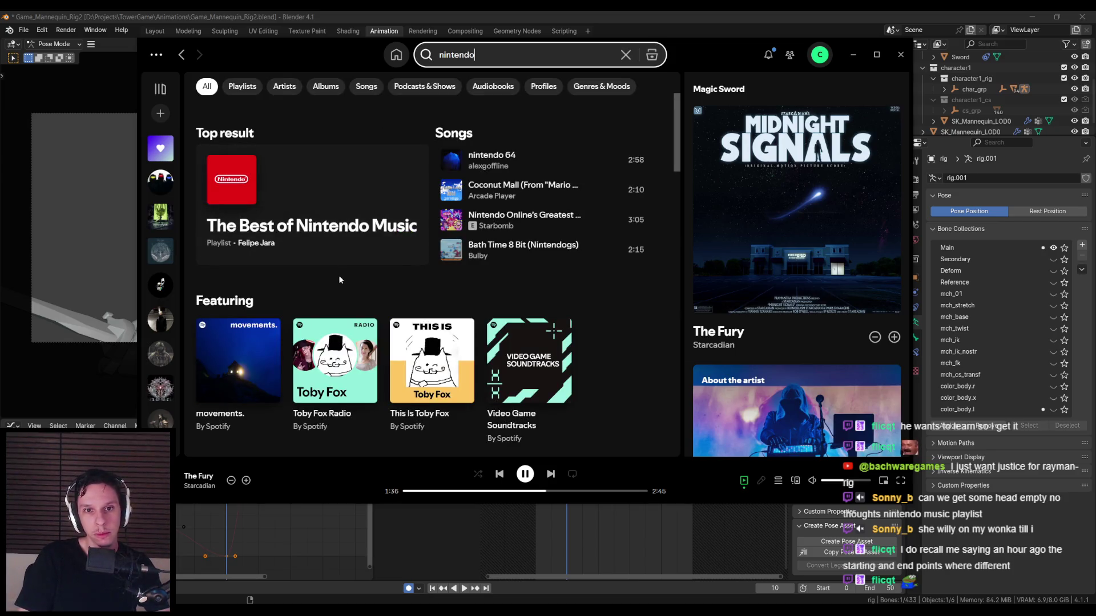
{"action": "scroll", "coordinate": [339, 280], "scroll_direction": "down", "scroll_amount": 2}
{"action": "scroll", "coordinate": [354, 262], "scroll_direction": "up", "scroll_amount": 2}
{"action": "left_click", "coordinate": [405, 242]}
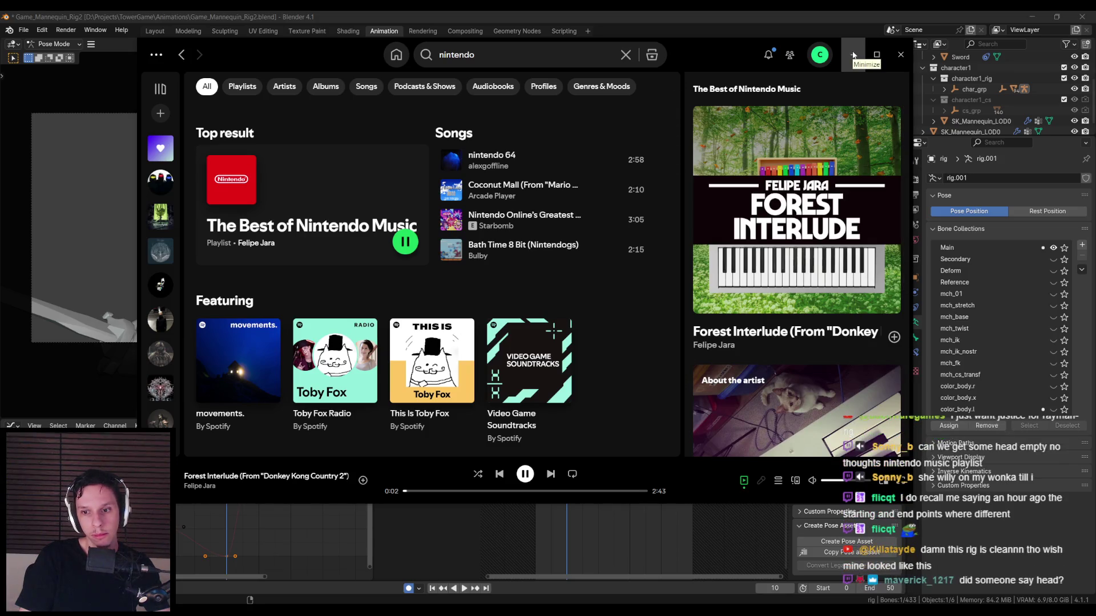
{"action": "left_click", "coordinate": [853, 54]}
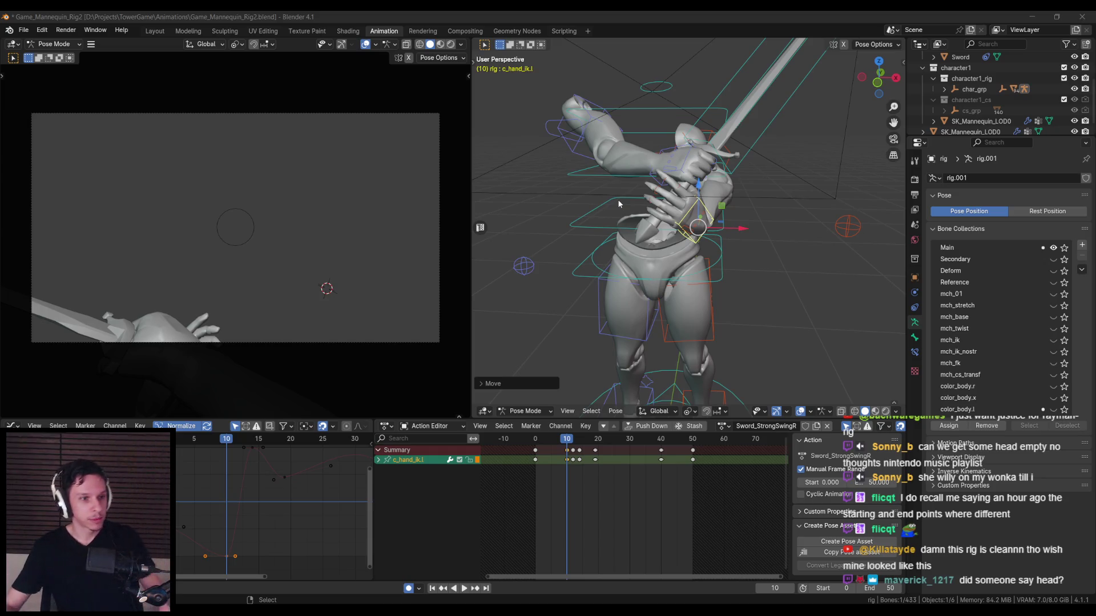
- Scale down the c_index1.l finger control at frame 10
{"action": "mouse_move", "coordinate": [655, 227]}
{"action": "middle_mouse_down"}
{"action": "mouse_move", "coordinate": [605, 239]}
{"action": "mouse_move", "coordinate": [783, 259]}
{"action": "mouse_move", "coordinate": [664, 218]}
{"action": "mouse_move", "coordinate": [694, 221]}
{"action": "middle_mouse_up"}
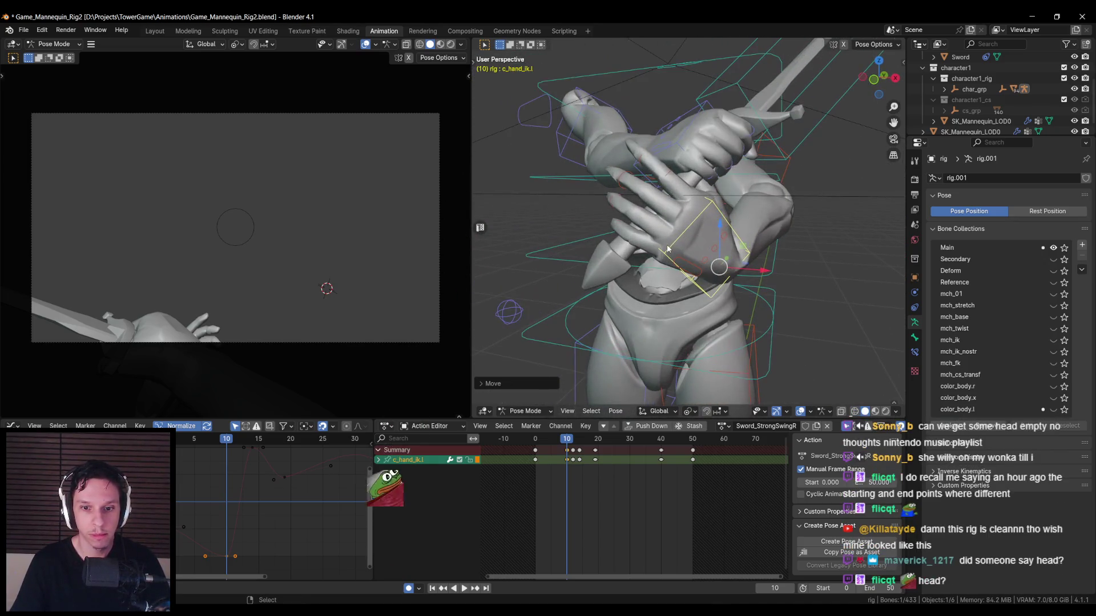
{"action": "key", "text": "shift+z"}
{"action": "left_click", "coordinate": [728, 226]}
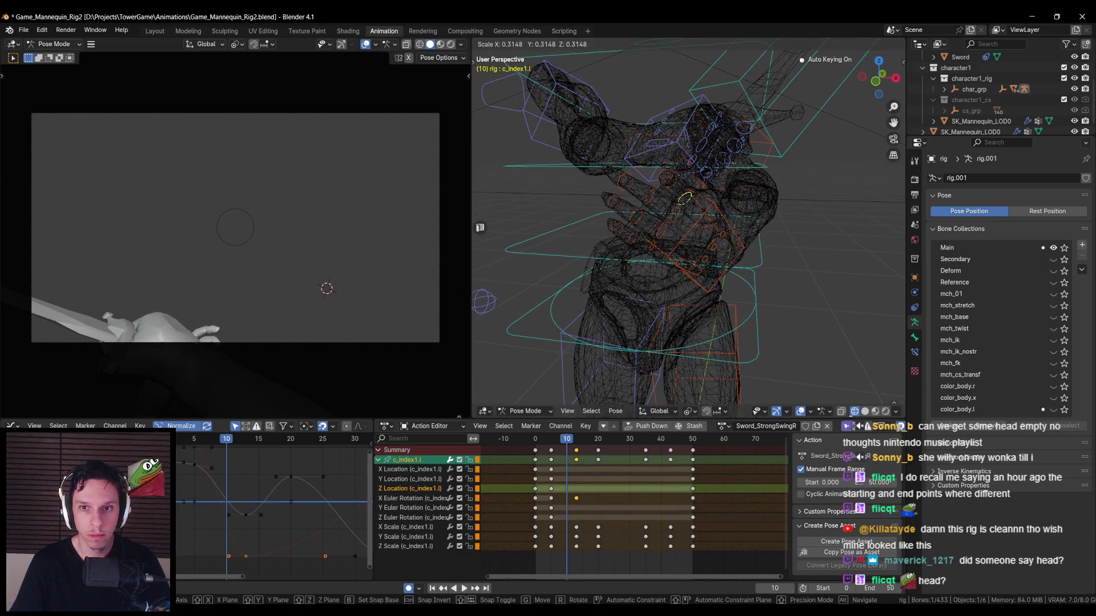
{"action": "key", "text": "shift+z"}
{"action": "key", "text": "s"}
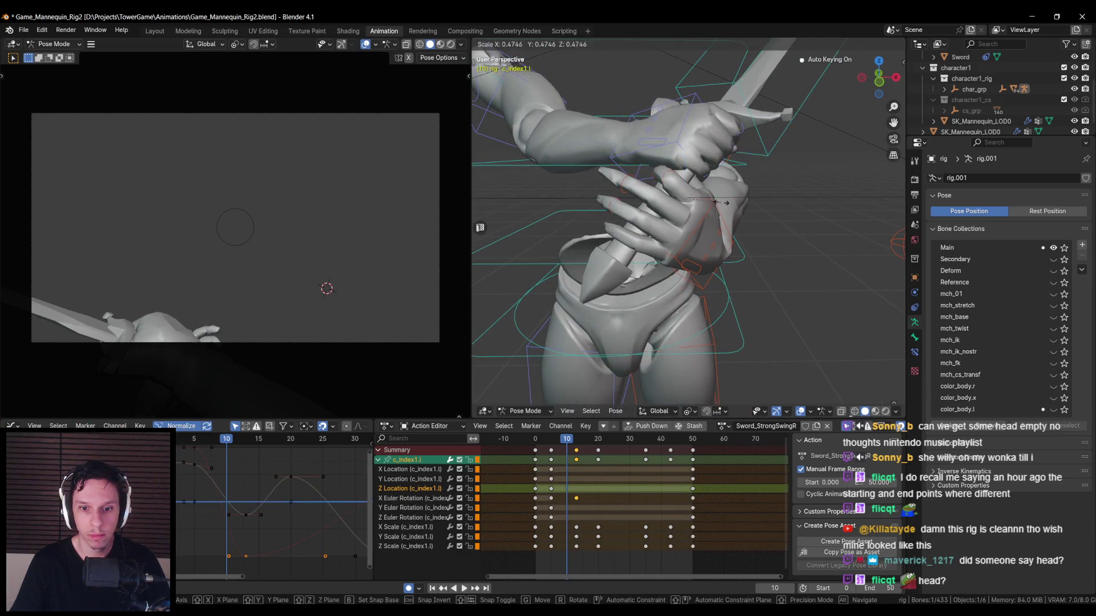
{"action": "key", "text": "Escape"}
{"action": "mouse_move", "coordinate": [726, 278]}
{"action": "middle_mouse_down"}
{"action": "mouse_move", "coordinate": [782, 244]}
{"action": "mouse_move", "coordinate": [744, 254]}
{"action": "mouse_move", "coordinate": [767, 249]}
{"action": "middle_mouse_up"}
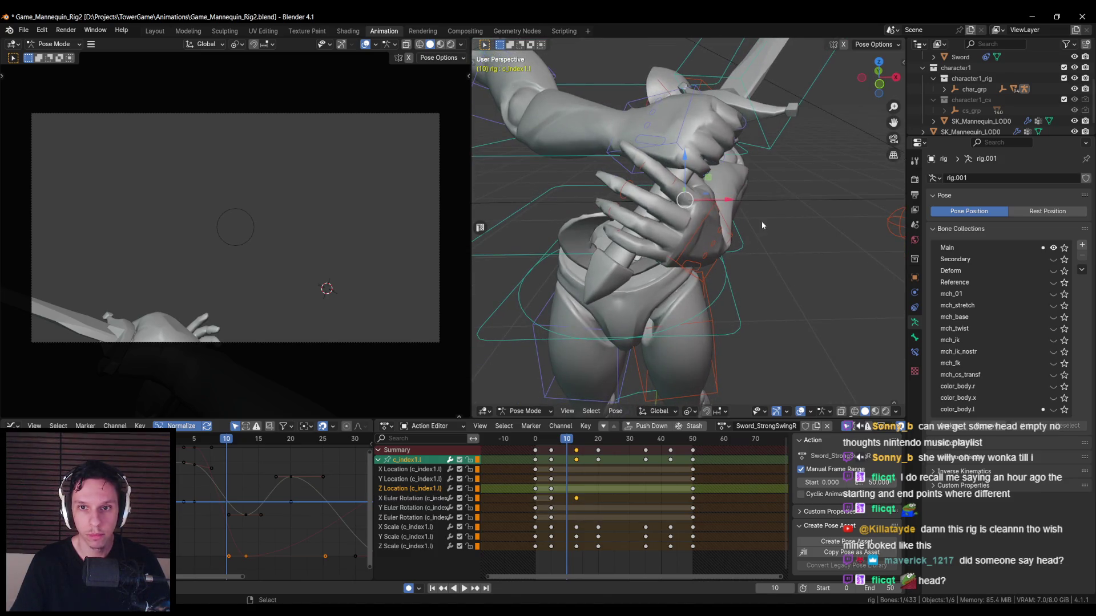
{"action": "key", "text": "s"}
{"action": "left_click", "coordinate": [718, 185]}
- Scale down the c_middle1.l and c_ring1.l finger controls using X-ray
{"action": "key", "text": "alt+z"}
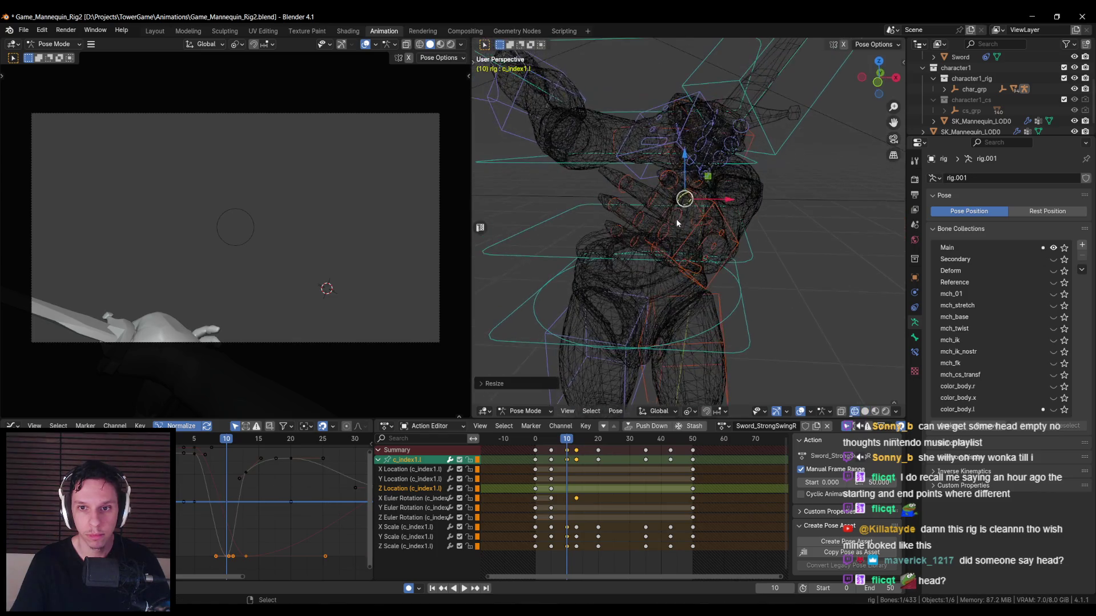
{"action": "left_click", "coordinate": [675, 215]}
{"action": "key", "text": "s"}
{"action": "left_click", "coordinate": [676, 246]}
{"action": "key", "text": "alt+z"}
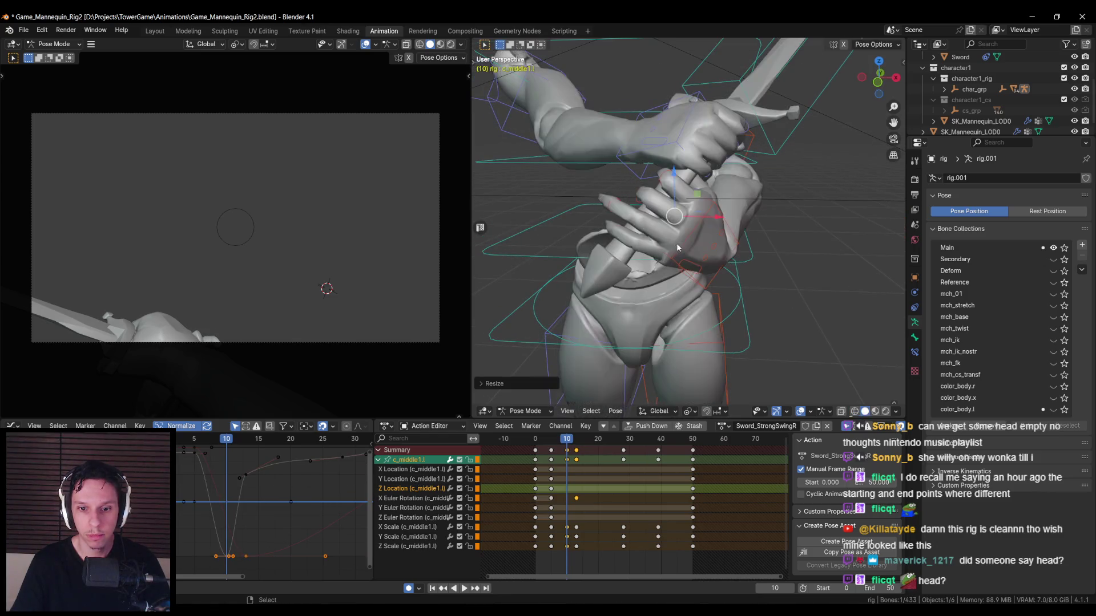
{"action": "key", "text": "alt+z"}
{"action": "left_click", "coordinate": [667, 231]}
{"action": "key", "text": "alt+z"}
{"action": "key", "text": "s"}
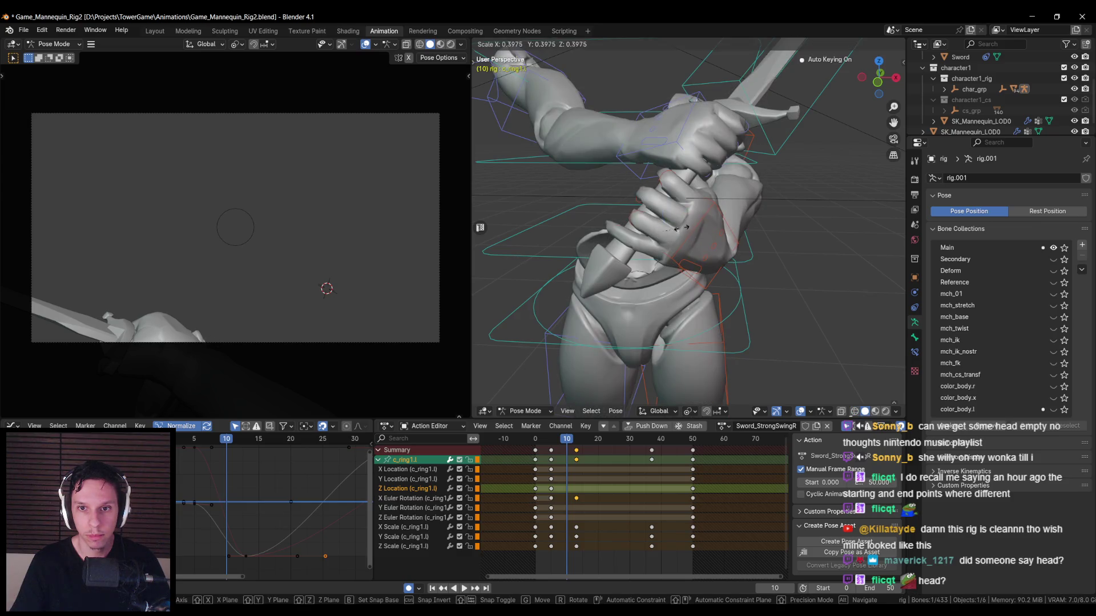
{"action": "left_click", "coordinate": [679, 228]}
- Scale down the c_pinky1.l finger control
{"action": "key", "text": "alt+z"}
{"action": "left_click", "coordinate": [710, 244]}
{"action": "left_click", "coordinate": [657, 244]}
{"action": "middle_click_drag", "start_coordinate": [657, 244], "coordinate": [797, 235]}
{"action": "key", "text": "alt+z"}
{"action": "key", "text": "s"}
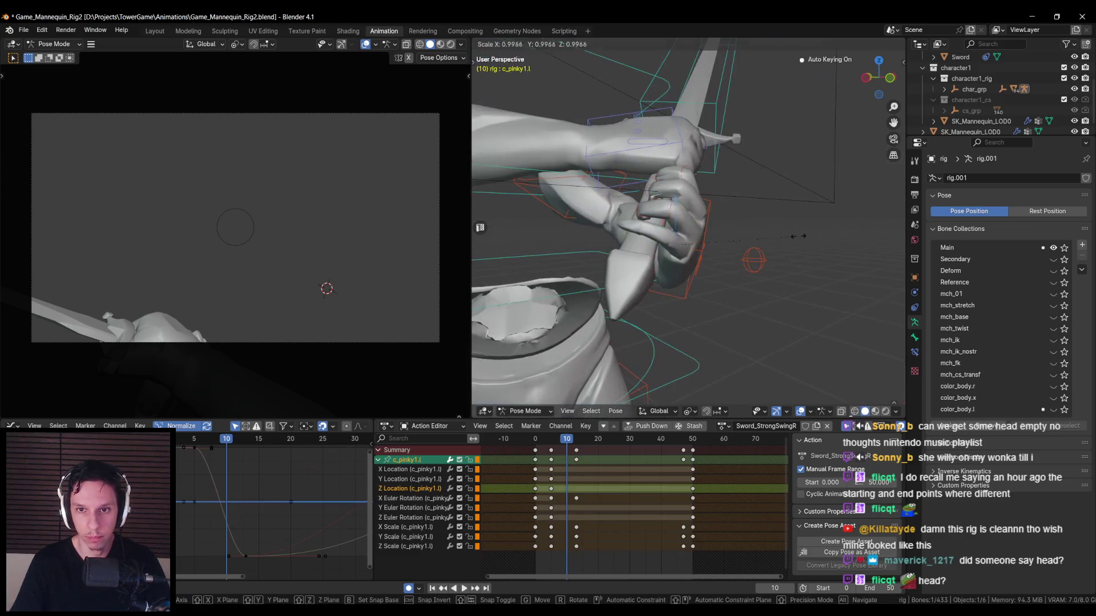
{"action": "left_click", "coordinate": [761, 220]}
- Nudge c_hand_ik.l and play back to check the grip, stopping at frame 10
{"action": "left_click", "coordinate": [691, 267]}
{"action": "key", "text": "g"}
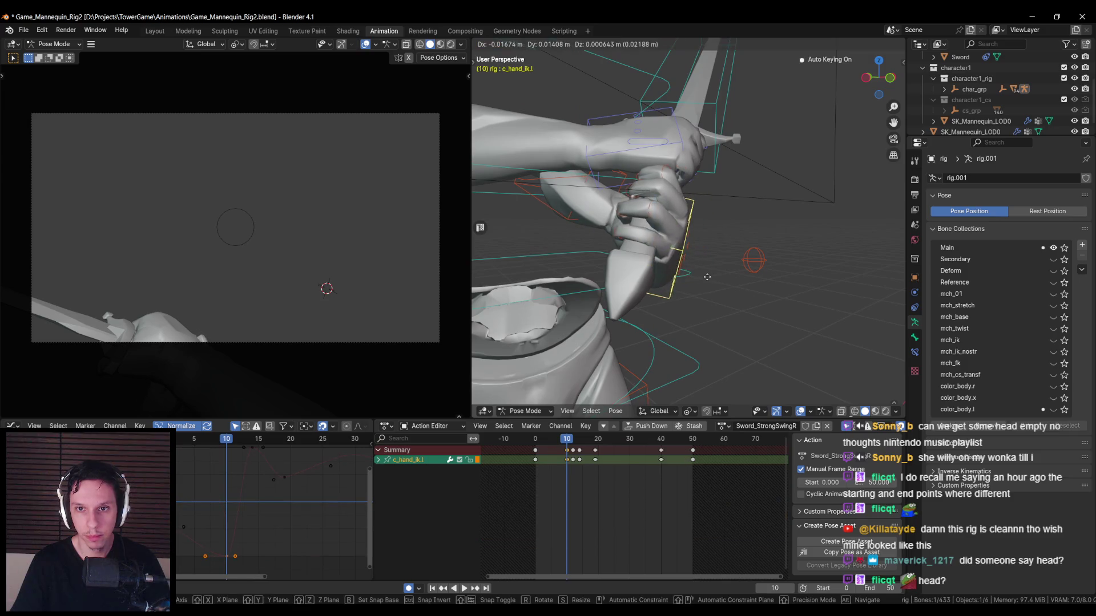
{"action": "left_click", "coordinate": [711, 279]}
{"action": "scroll", "coordinate": [711, 278], "scroll_direction": "down", "scroll_amount": 3}
{"action": "mouse_move", "coordinate": [712, 278]}
{"action": "middle_mouse_down"}
{"action": "mouse_move", "coordinate": [730, 272]}
{"action": "mouse_move", "coordinate": [731, 285]}
{"action": "middle_mouse_up"}
{"action": "scroll", "coordinate": [731, 286], "scroll_direction": "down", "scroll_amount": 2}
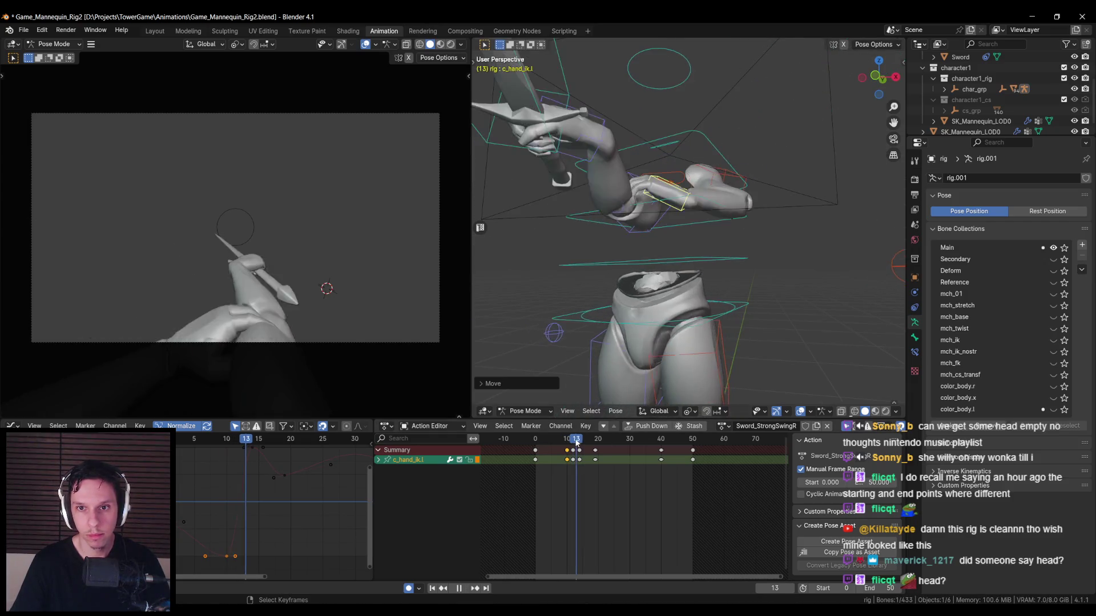
{"action": "key", "text": "Escape"}
{"action": "scroll", "coordinate": [710, 272], "scroll_direction": "up", "scroll_amount": 3}
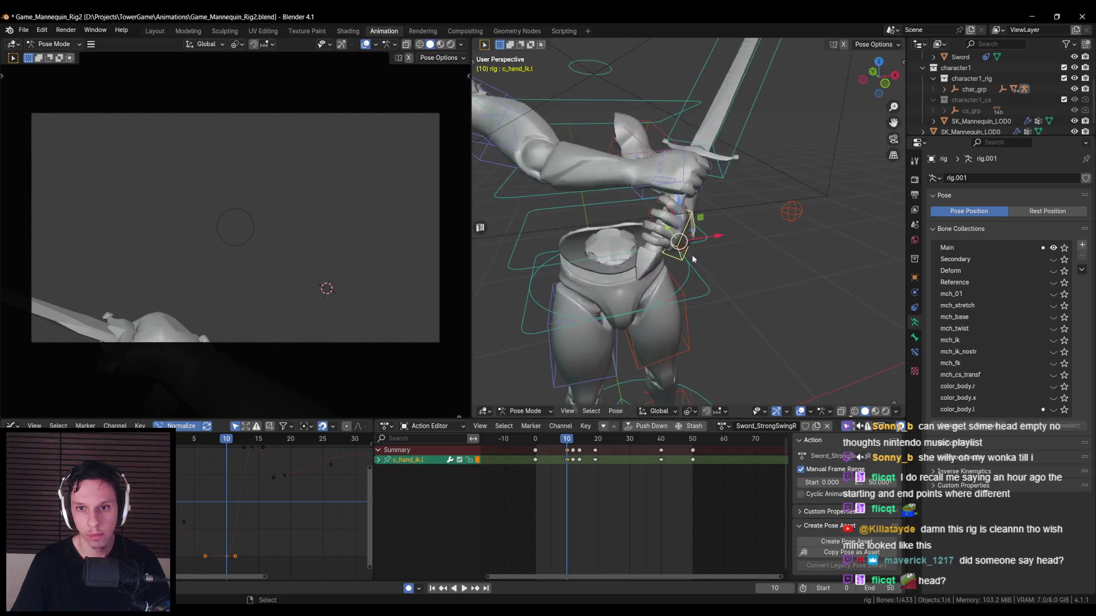
{"action": "key", "text": "shift+z"}
{"action": "scroll", "coordinate": [639, 224], "scroll_direction": "up", "scroll_amount": 2}
{"action": "left_click", "coordinate": [648, 233]}
- Select several finger controls, including c_index1.l, to show their keys
{"action": "left_click", "coordinate": [647, 233], "text": "shift"}
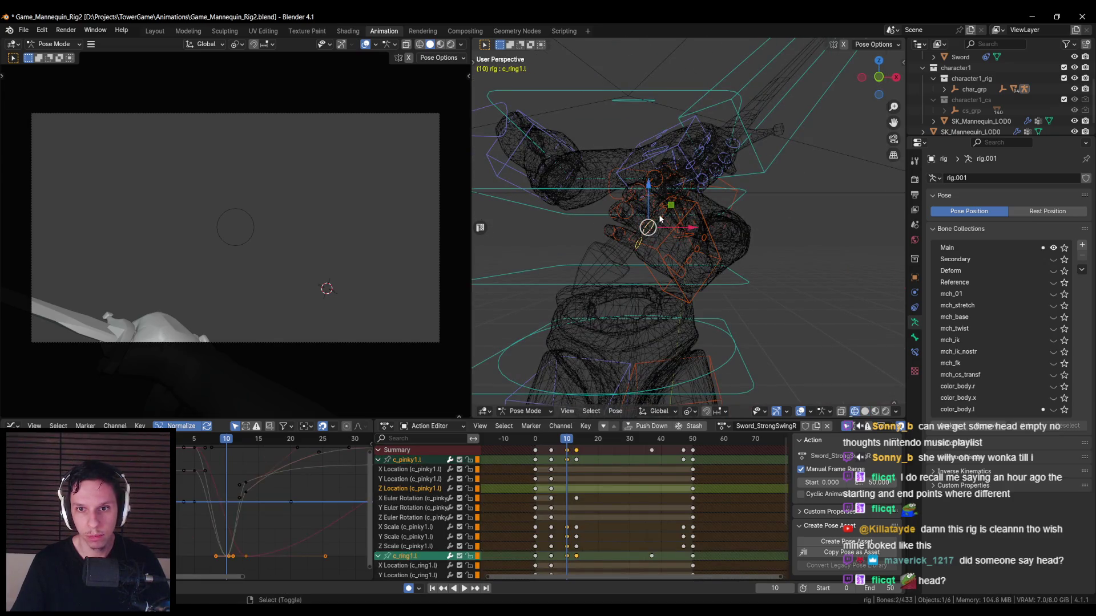
{"action": "left_click", "coordinate": [645, 227], "text": "shift"}
{"action": "mouse_move", "coordinate": [645, 227]}
{"action": "middle_mouse_down"}
{"action": "mouse_move", "coordinate": [682, 215]}
{"action": "mouse_move", "coordinate": [635, 235]}
{"action": "mouse_move", "coordinate": [775, 212]}
{"action": "mouse_move", "coordinate": [850, 235]}
{"action": "mouse_move", "coordinate": [757, 249]}
{"action": "middle_mouse_up"}
{"action": "left_click", "coordinate": [686, 214], "text": "shift"}
{"action": "key", "text": "shift+z"}
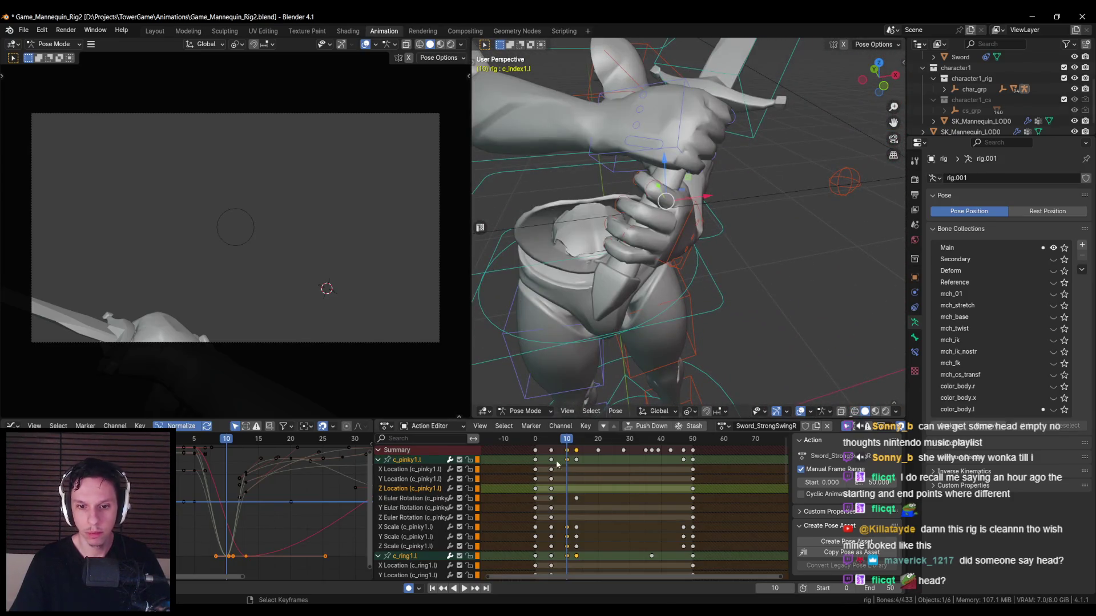
{"action": "mouse_move", "coordinate": [656, 388]}
{"action": "middle_mouse_down"}
{"action": "mouse_move", "coordinate": [830, 303]}
{"action": "mouse_move", "coordinate": [698, 333]}
{"action": "middle_mouse_up"}
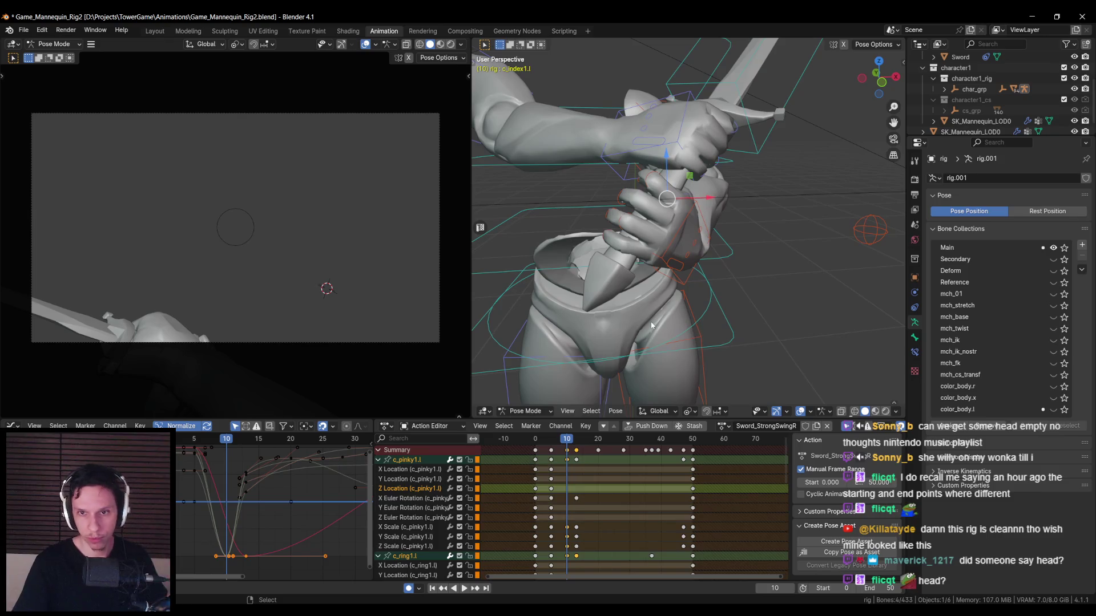
{"action": "scroll", "coordinate": [582, 490], "scroll_direction": "down", "scroll_amount": 2, "text": "shift"}
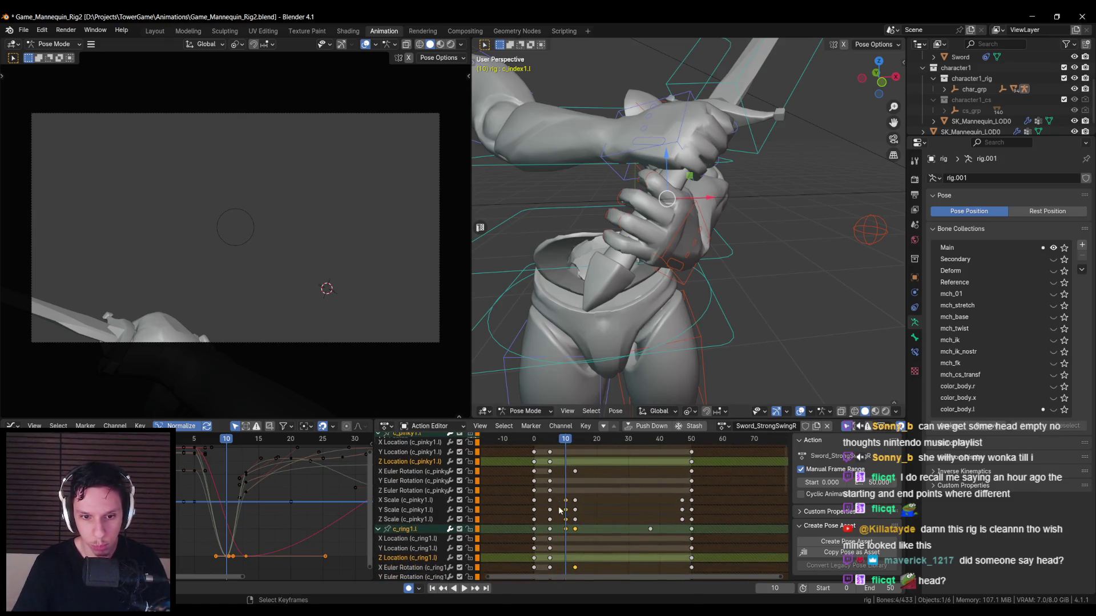
{"action": "scroll", "coordinate": [593, 505], "scroll_direction": "down", "scroll_amount": 3}
{"action": "scroll", "coordinate": [594, 516], "scroll_direction": "up", "scroll_amount": 3, "text": "shift"}
{"action": "scroll", "coordinate": [585, 521], "scroll_direction": "down", "scroll_amount": 1}
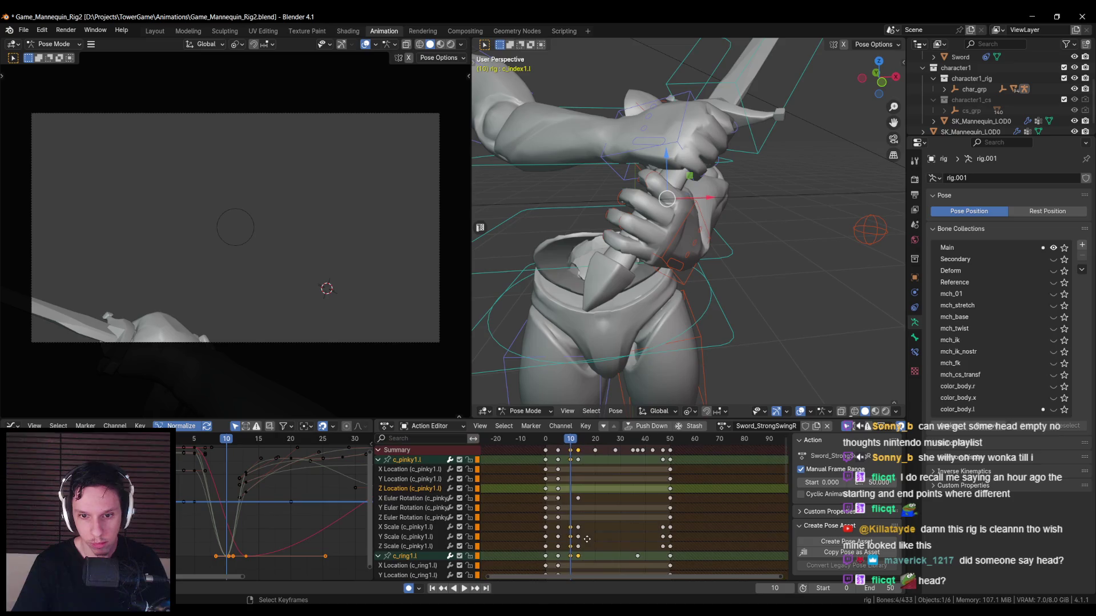
{"action": "scroll", "coordinate": [584, 520], "scroll_direction": "down", "scroll_amount": 6}
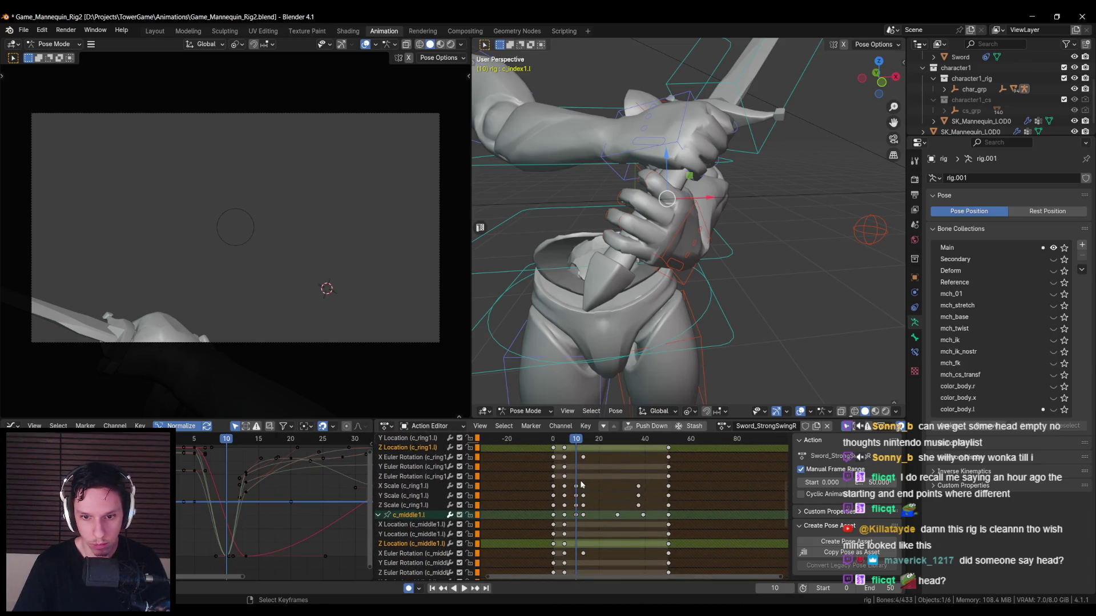
- Delete c_ring1.l scale keys at frames 13 and 37, then undo a trial paste at frame 40
{"action": "left_click_drag", "start_coordinate": [581, 485], "coordinate": [643, 511]}
{"action": "key", "text": "Delete"}
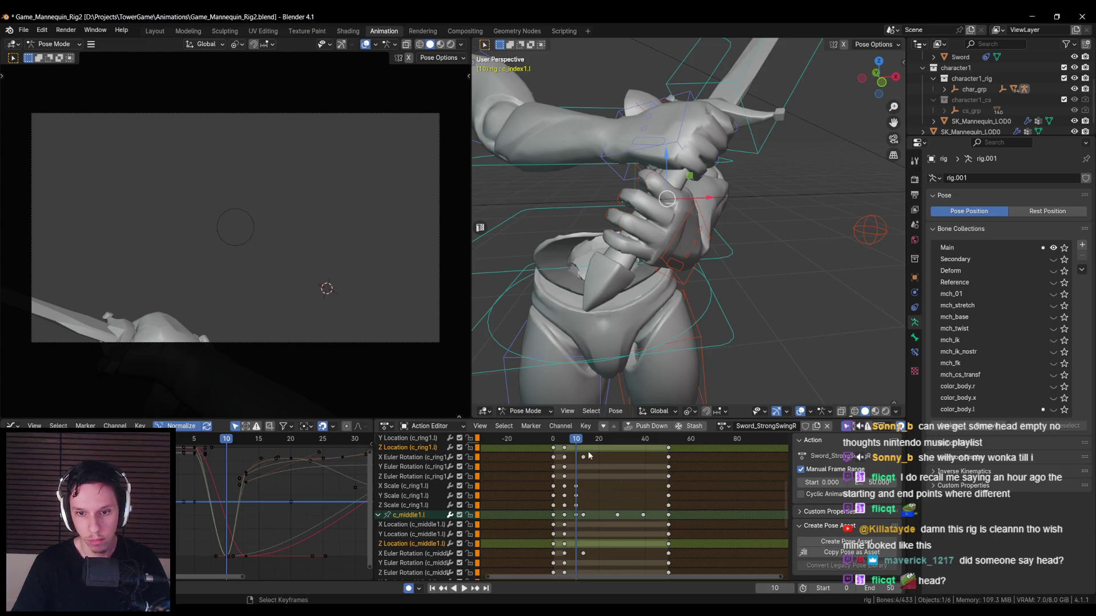
{"action": "left_click_drag", "start_coordinate": [571, 487], "coordinate": [589, 513]}
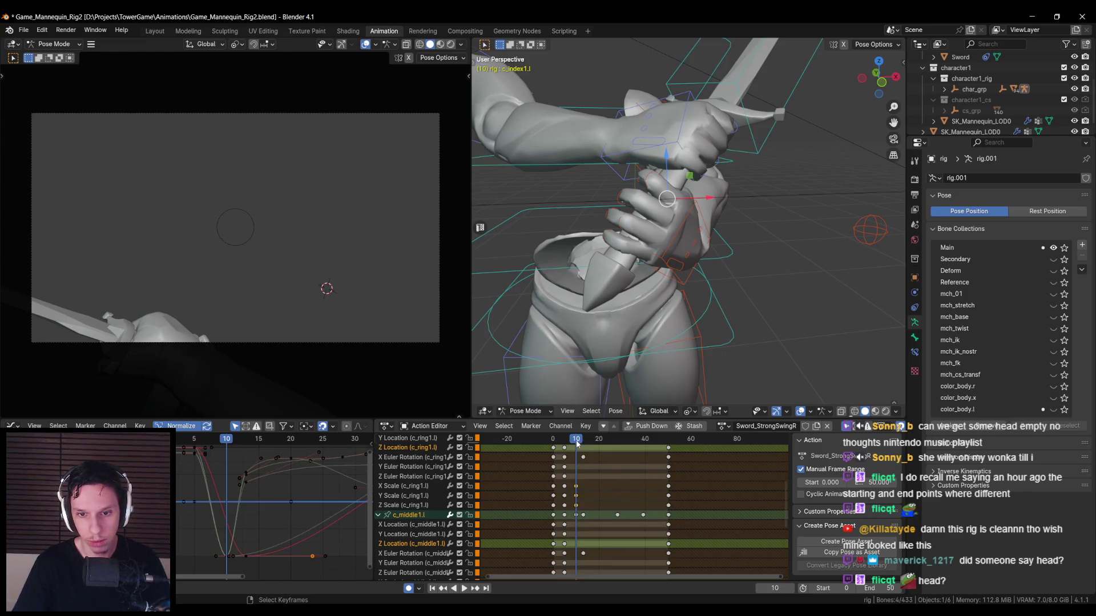
{"action": "left_click_drag", "start_coordinate": [576, 444], "coordinate": [645, 442]}
{"action": "key", "text": "ctrl+v"}
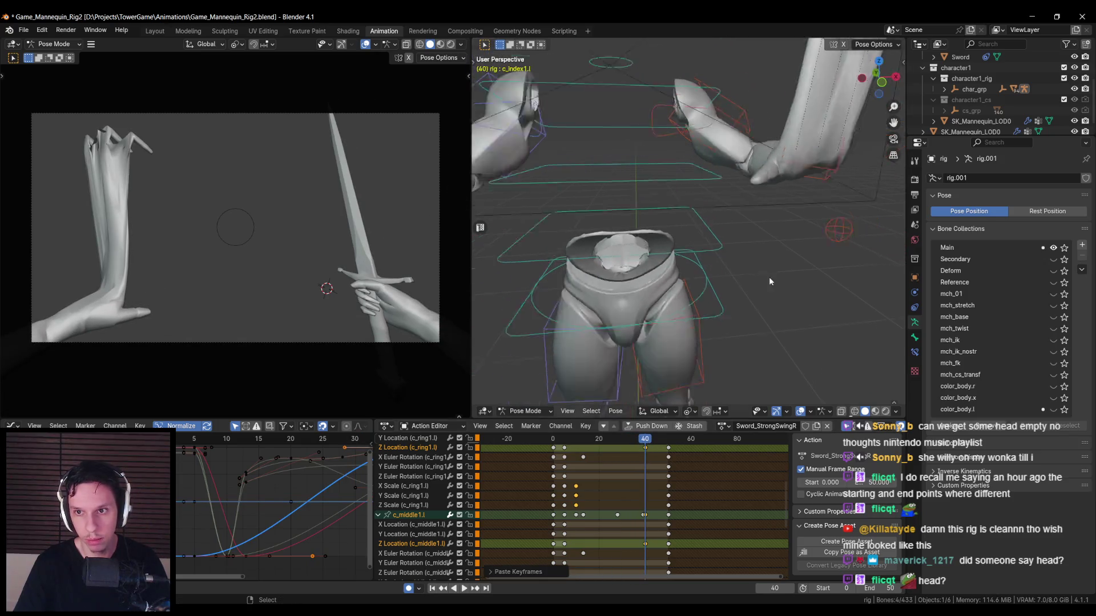
{"action": "mouse_move", "coordinate": [769, 276]}
{"action": "middle_mouse_down"}
{"action": "mouse_move", "coordinate": [824, 266]}
{"action": "mouse_move", "coordinate": [855, 227]}
{"action": "middle_mouse_up"}
{"action": "scroll", "coordinate": [854, 227], "scroll_direction": "up", "scroll_amount": 4}
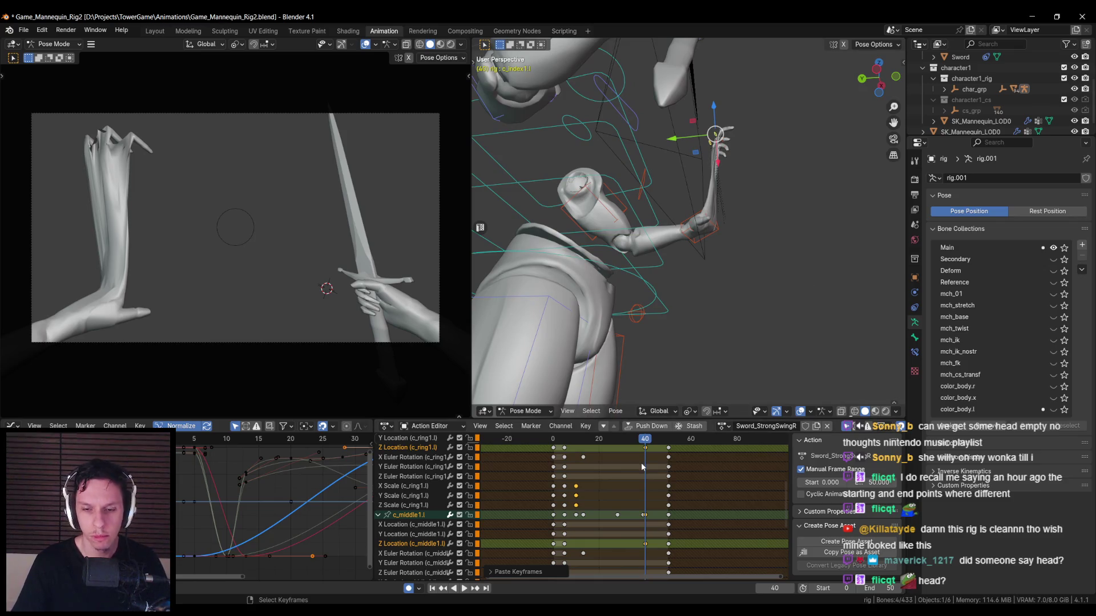
{"action": "key", "text": "ctrl+z"}
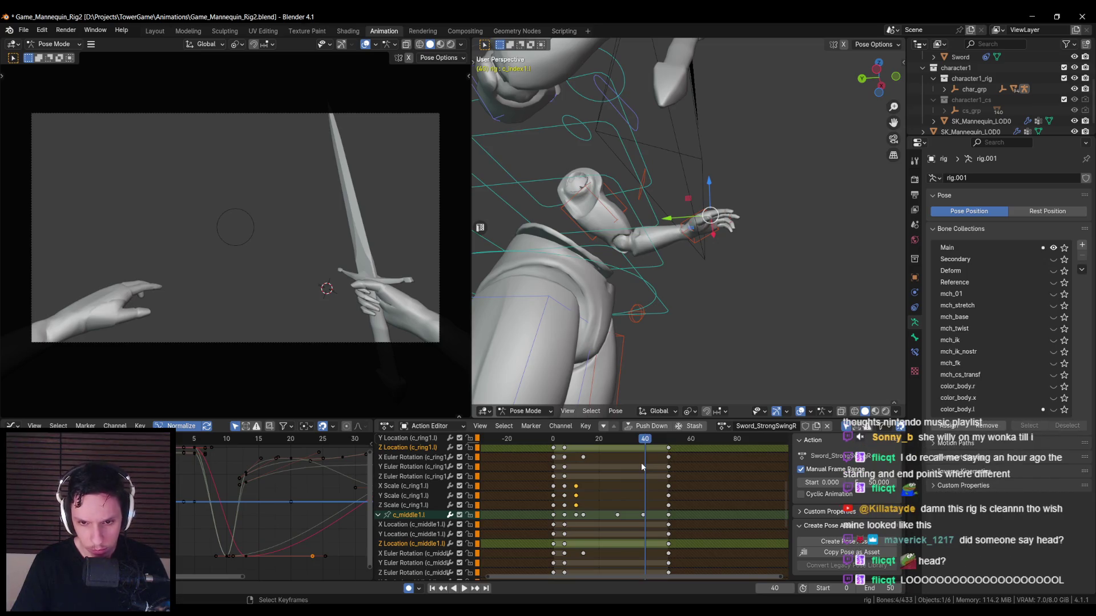
- Play back, then paste the frame-10 ring scale keys at frame 39 and undo it
{"action": "key", "text": "space"}
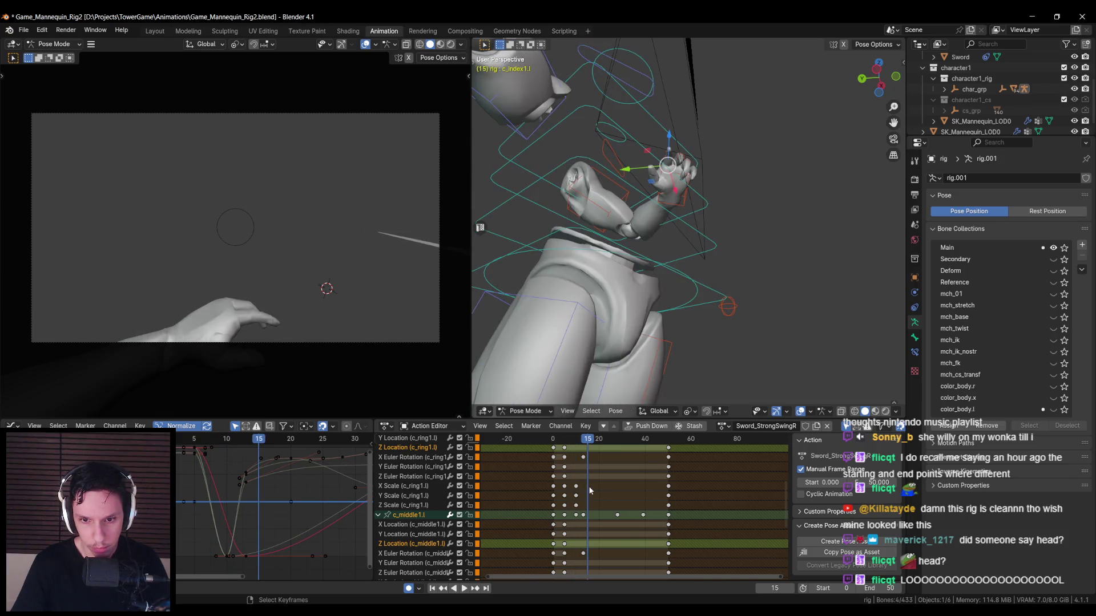
{"action": "left_click_drag", "start_coordinate": [590, 484], "coordinate": [573, 500]}
{"action": "left_click_drag", "start_coordinate": [590, 438], "coordinate": [644, 445]}
{"action": "key", "text": "ctrl+v"}
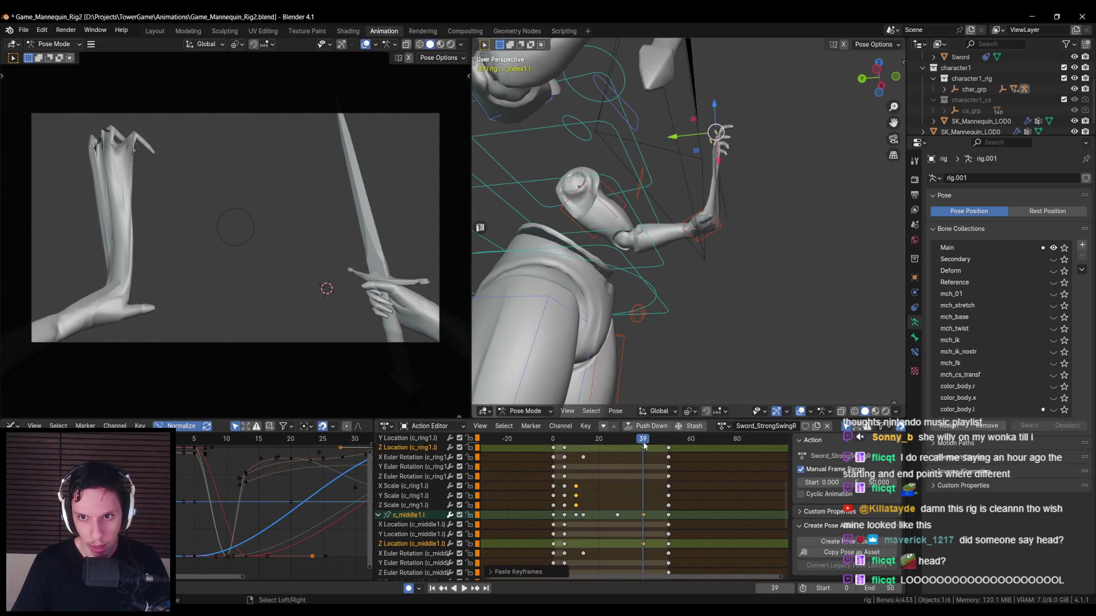
{"action": "key", "text": "ctrl+z"}
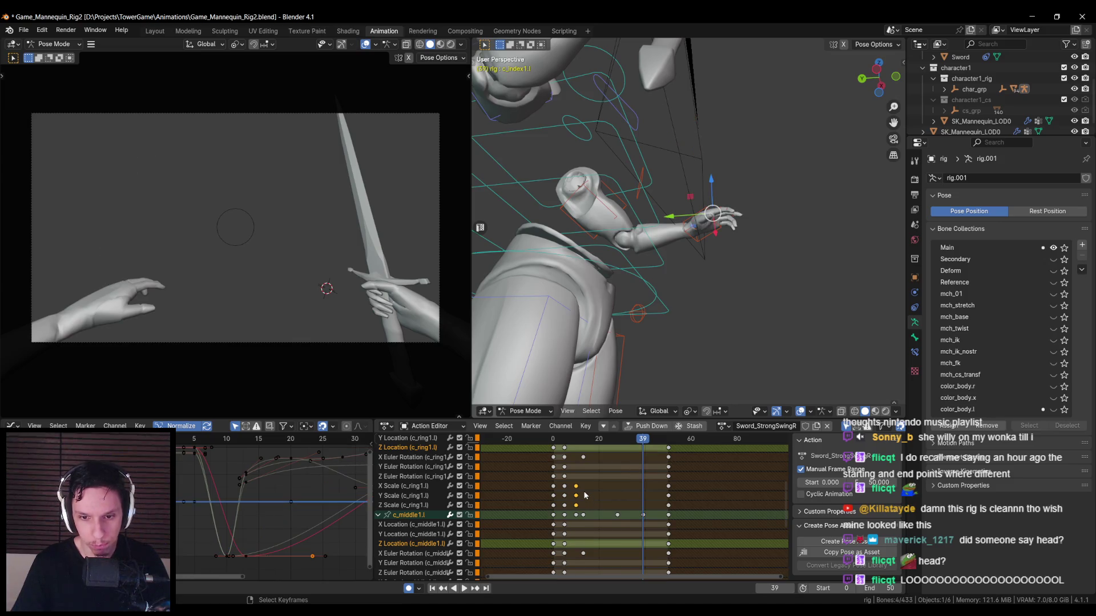
- Paste the c_ring1.l X, Y and Z Scale keys from frame 10 at frame 39
{"action": "left_click_drag", "start_coordinate": [587, 485], "coordinate": [570, 500]}
{"action": "scroll", "coordinate": [567, 503], "scroll_direction": "up", "scroll_amount": 1}
{"action": "middle_click_drag", "start_coordinate": [566, 503], "coordinate": [578, 496]}
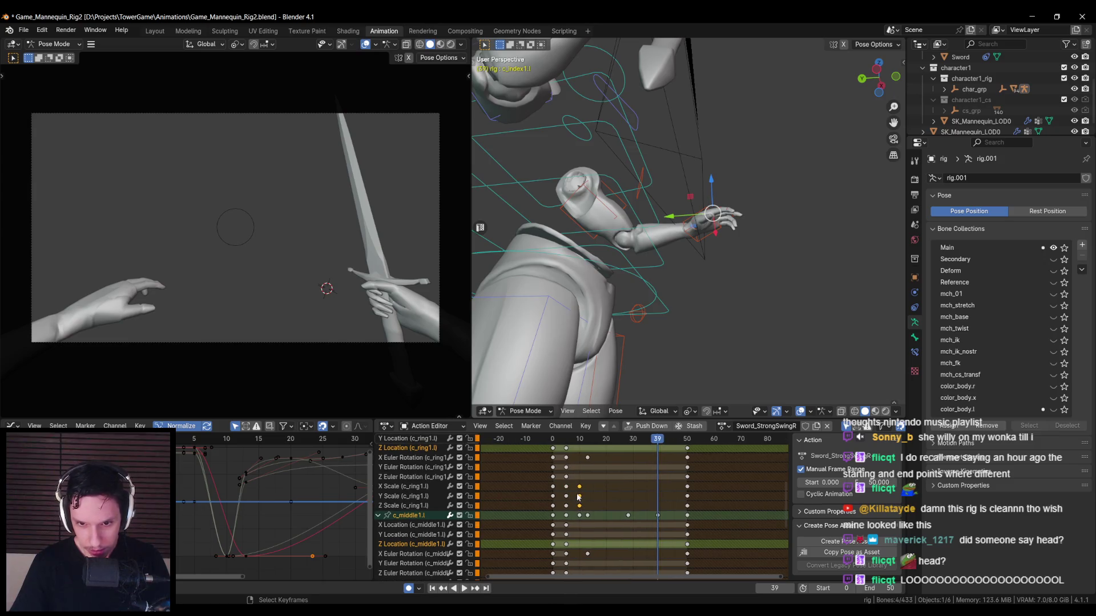
{"action": "left_click_drag", "start_coordinate": [582, 438], "coordinate": [580, 440]}
{"action": "left_click", "coordinate": [402, 486]}
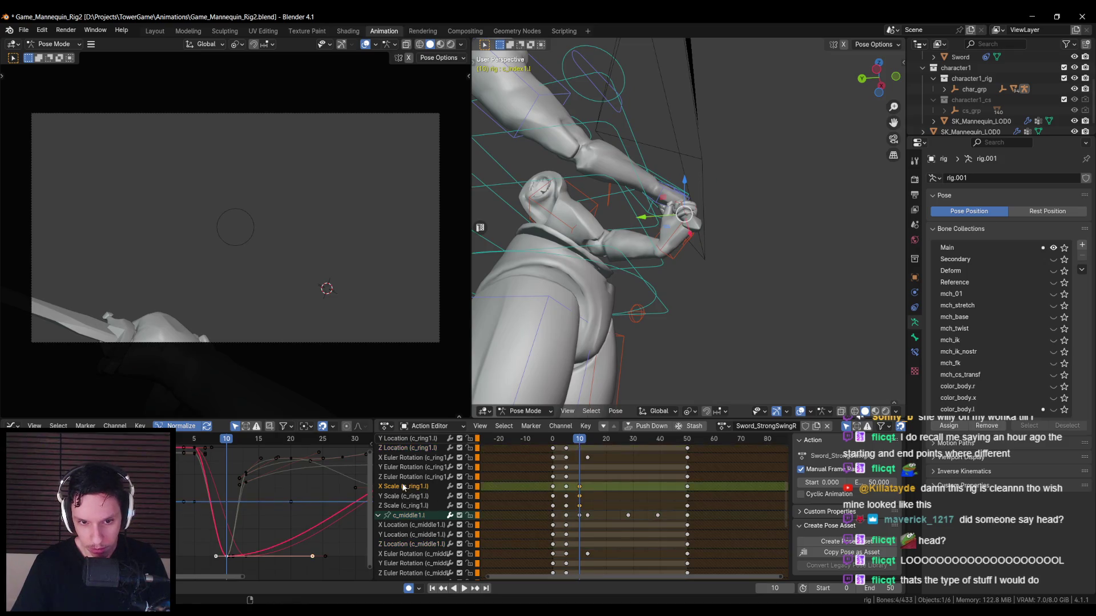
{"action": "left_click", "coordinate": [406, 506], "text": "ctrl"}
{"action": "left_click_drag", "start_coordinate": [579, 438], "coordinate": [656, 443]}
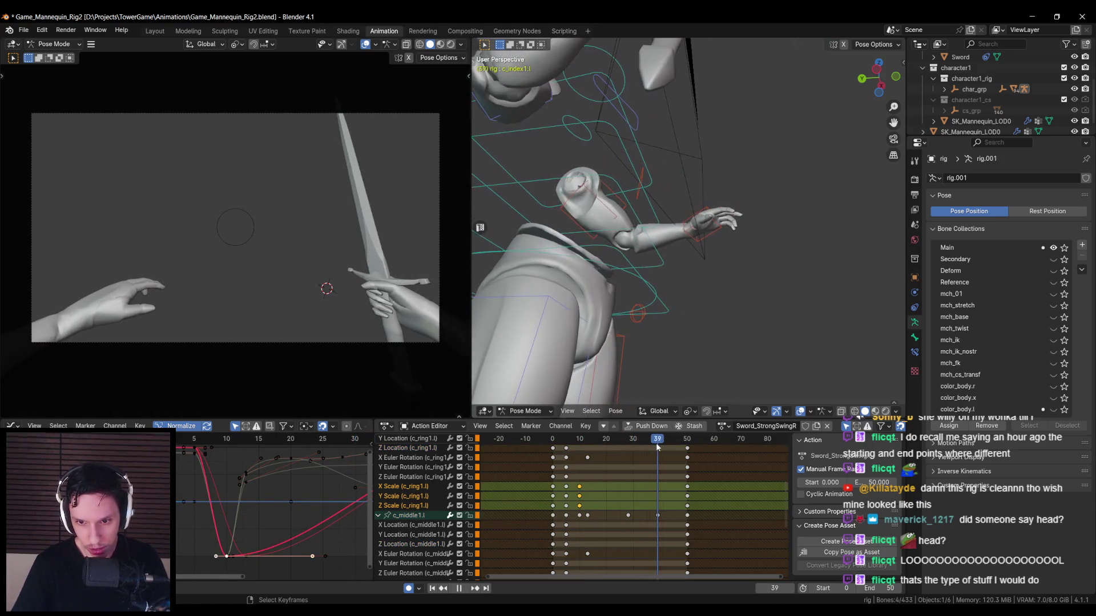
{"action": "key", "text": "ctrl+v"}
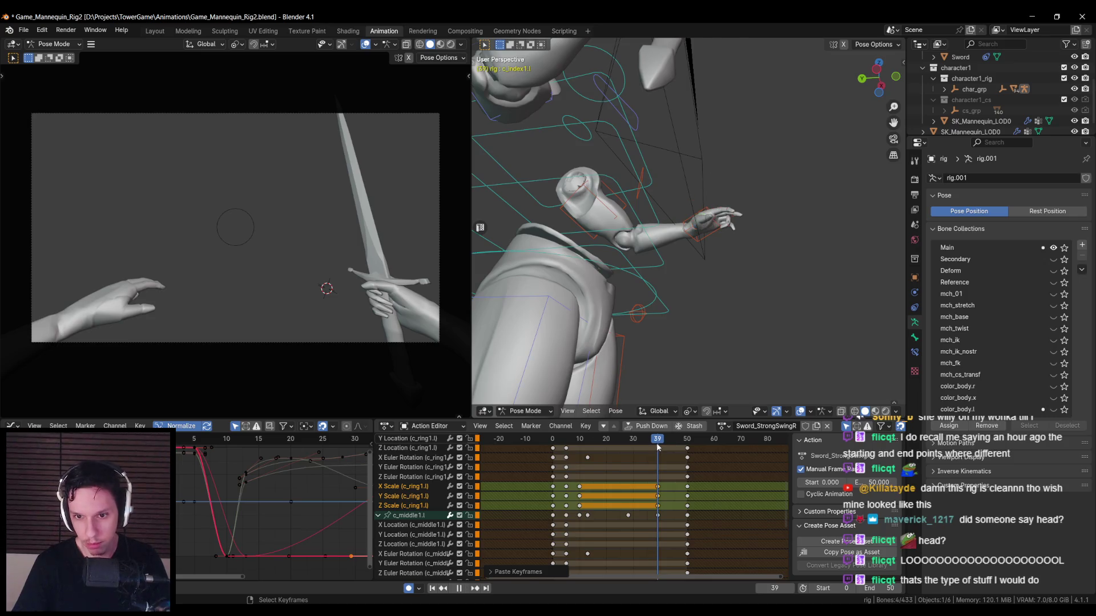
{"action": "left_click_drag", "start_coordinate": [658, 447], "coordinate": [580, 459]}
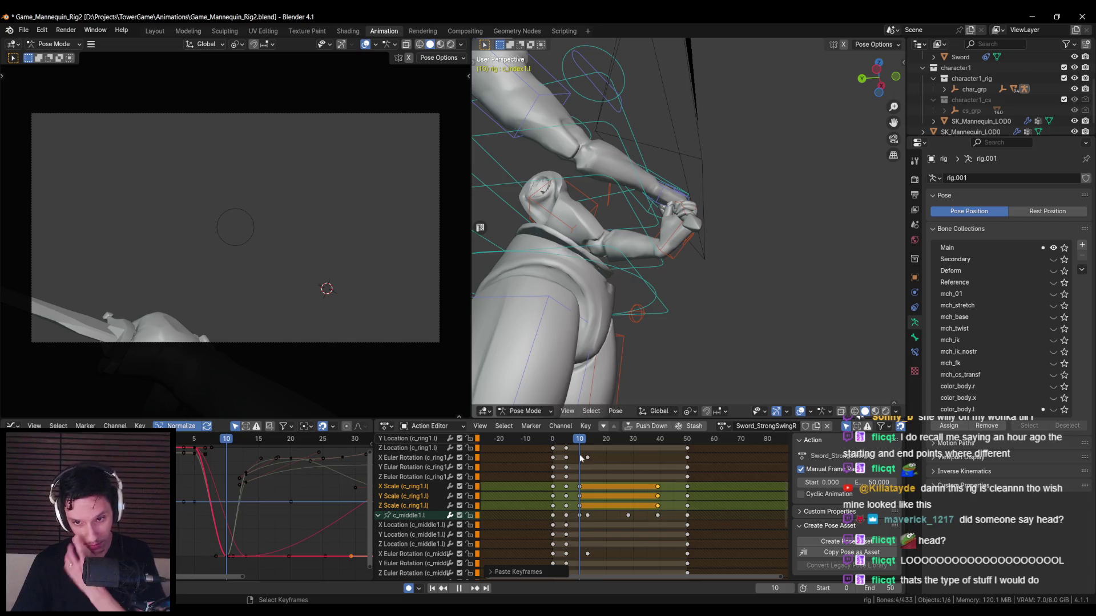
- Copy the c_middle1.l X, Y and Z Scale keys and paste them at frame 43
{"action": "scroll", "coordinate": [429, 522], "scroll_direction": "down", "scroll_amount": 3}
{"action": "left_click", "coordinate": [430, 525]}
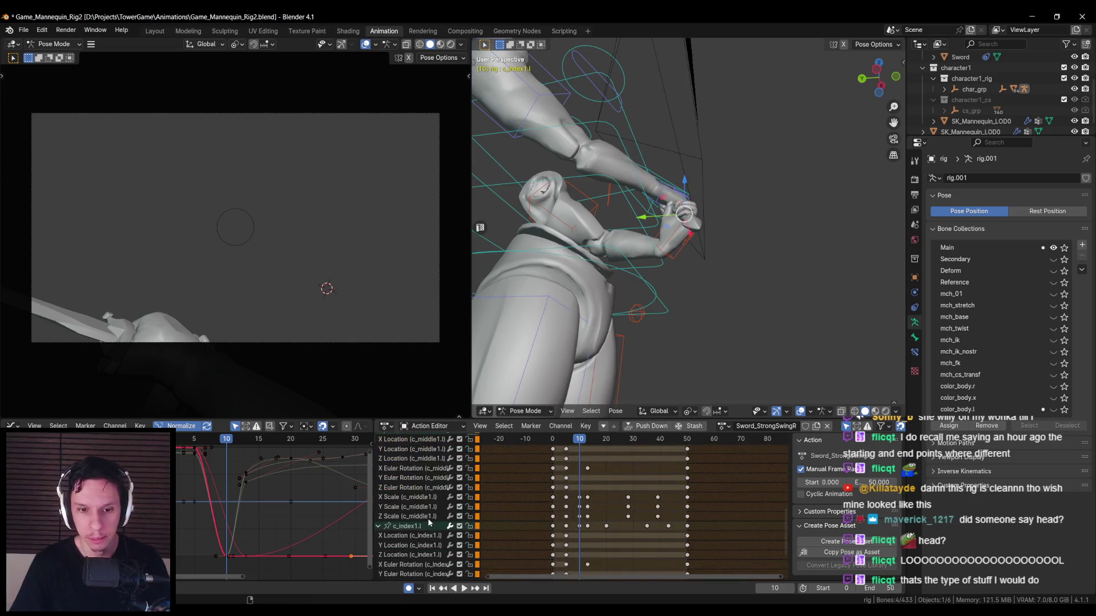
{"action": "left_click", "coordinate": [414, 497]}
{"action": "left_click", "coordinate": [413, 515], "text": "shift"}
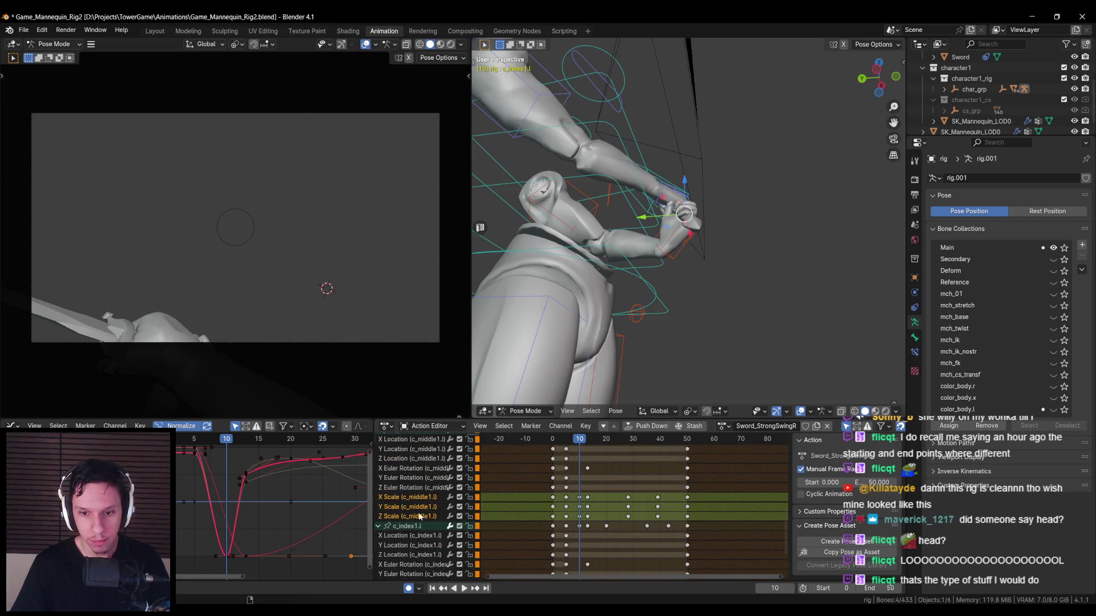
{"action": "left_click", "coordinate": [576, 445]}
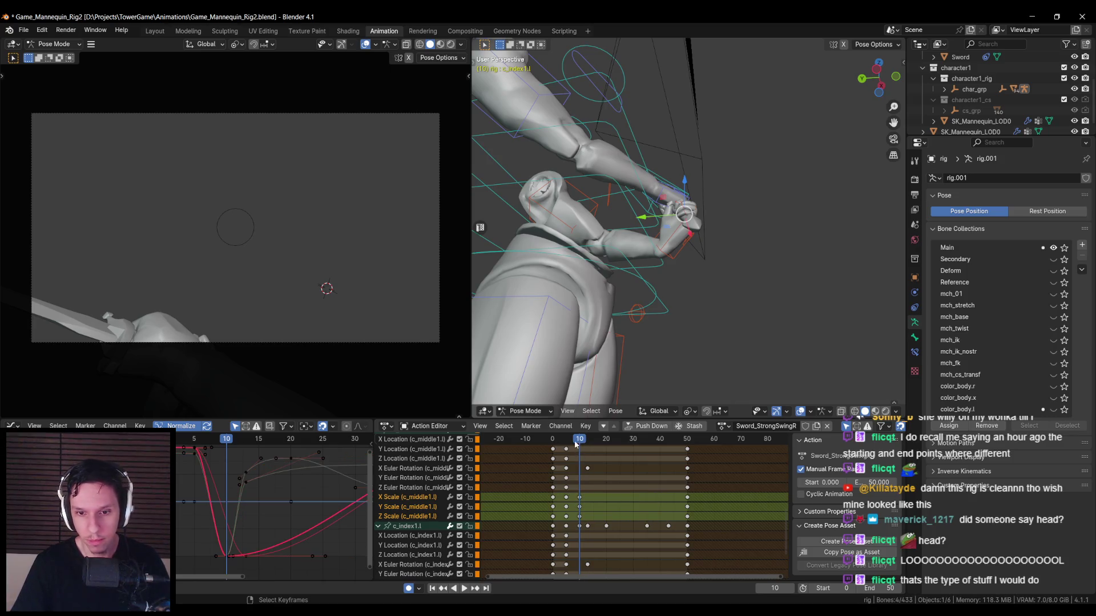
{"action": "key", "text": "ctrl+c"}
{"action": "left_click", "coordinate": [665, 440]}
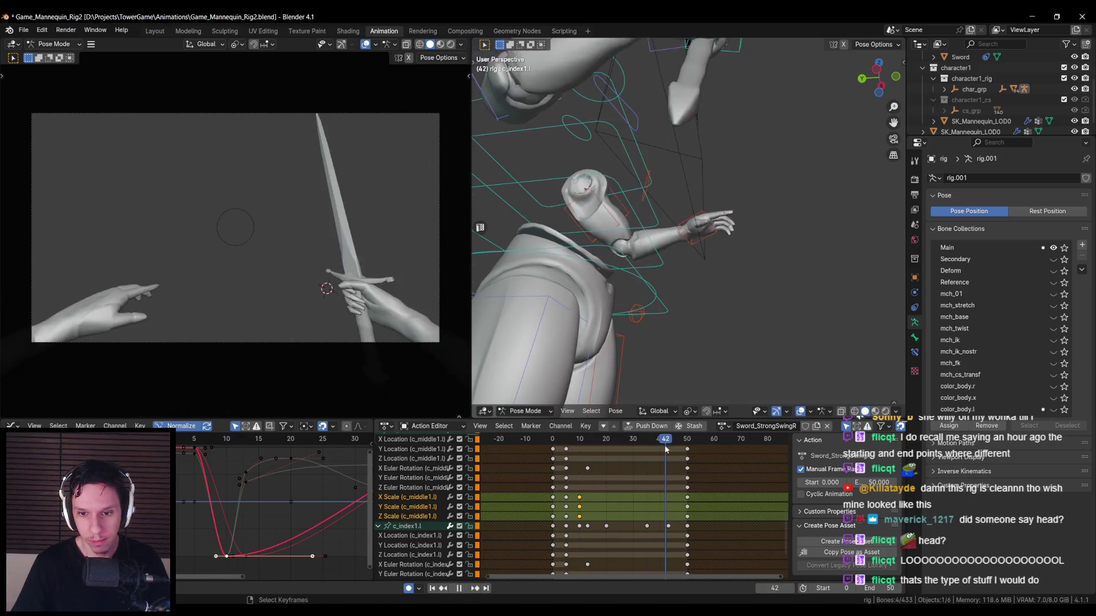
{"action": "key", "text": "ctrl+v"}
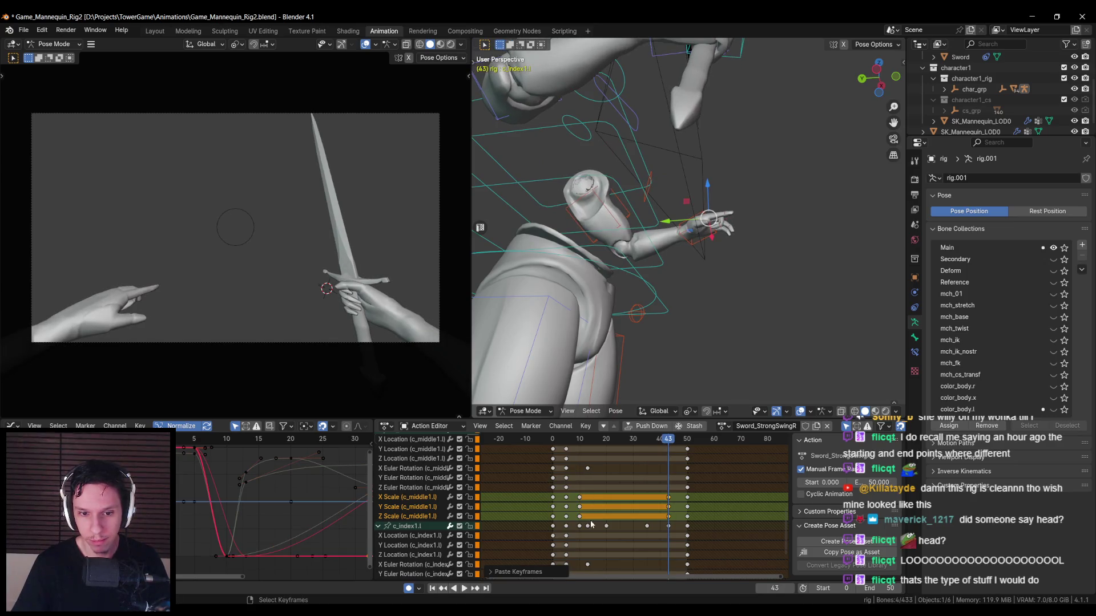
- Delete the stray index-finger keys between frames 20 and 43, then paste c_index1.l Scale keys at frame 43
{"action": "scroll", "coordinate": [611, 464], "scroll_direction": "down", "scroll_amount": 3}
{"action": "scroll", "coordinate": [425, 515], "scroll_direction": "down", "scroll_amount": 3}
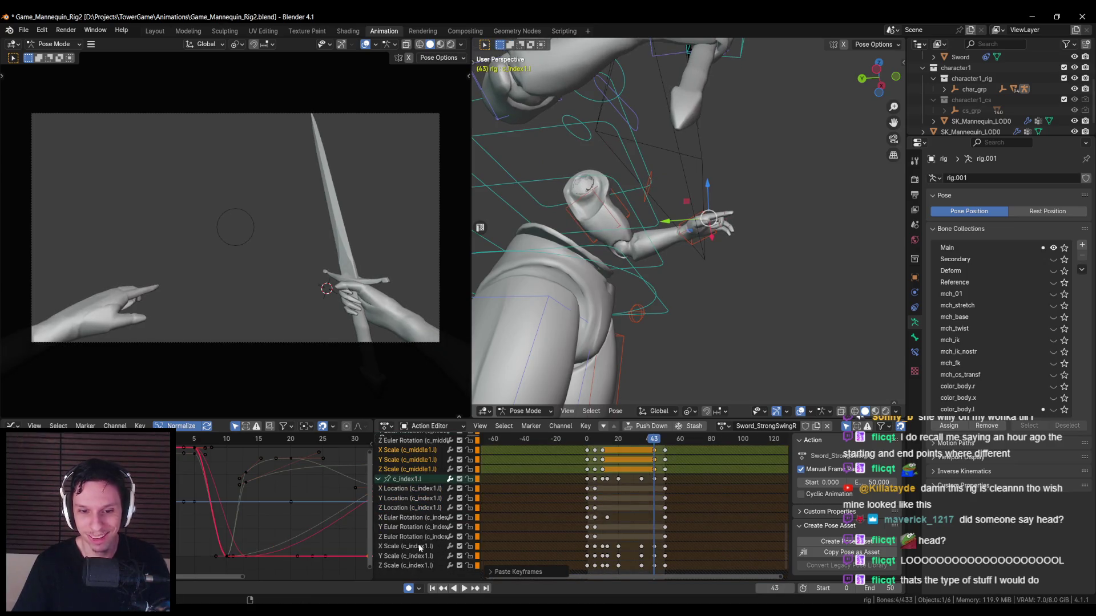
{"action": "left_click", "coordinate": [609, 549]}
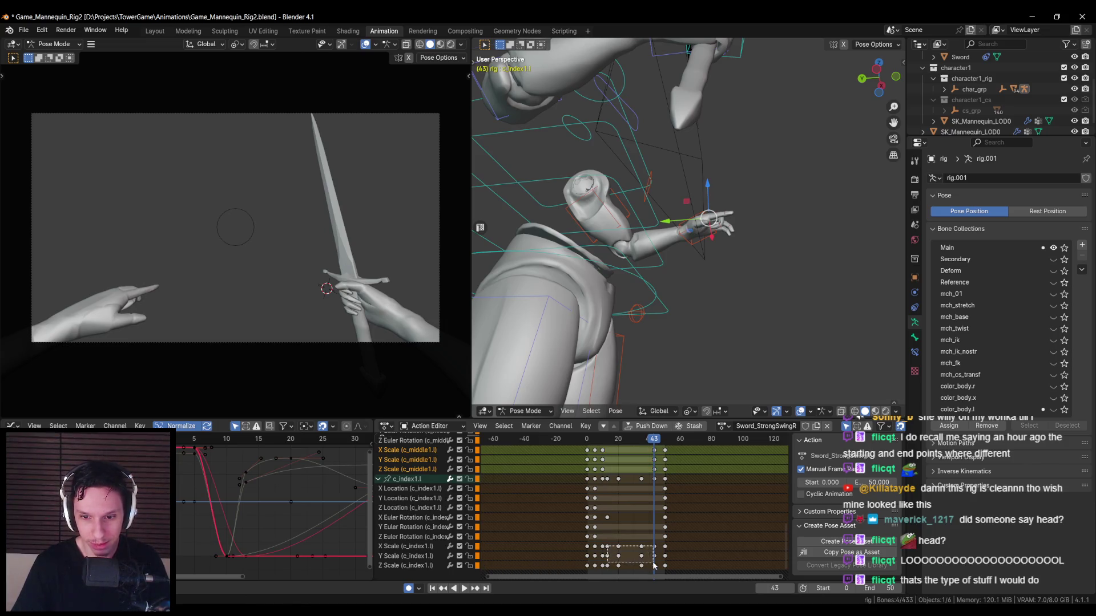
{"action": "left_click_drag", "start_coordinate": [656, 566], "coordinate": [656, 567]}
{"action": "key", "text": "Delete"}
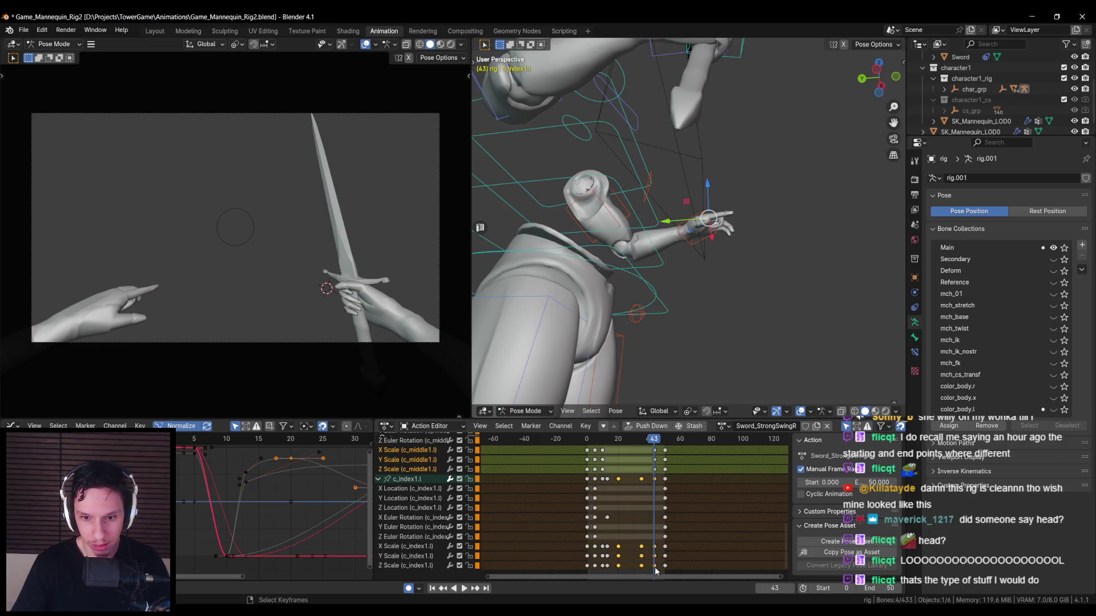
{"action": "key", "text": "Delete"}
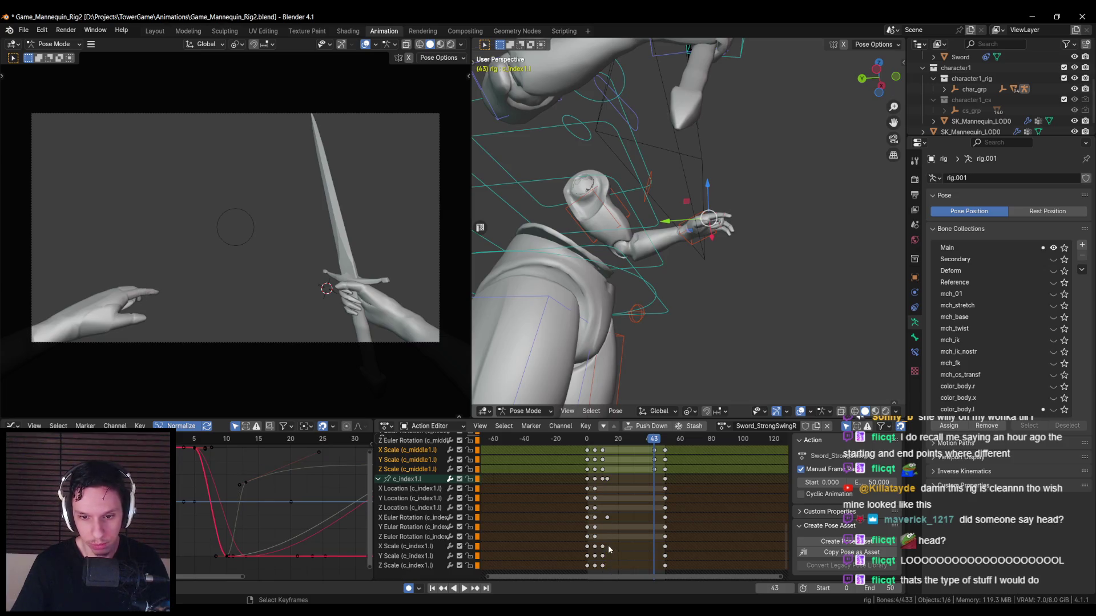
{"action": "left_click_drag", "start_coordinate": [602, 568], "coordinate": [602, 569]}
{"action": "left_click", "coordinate": [425, 548]}
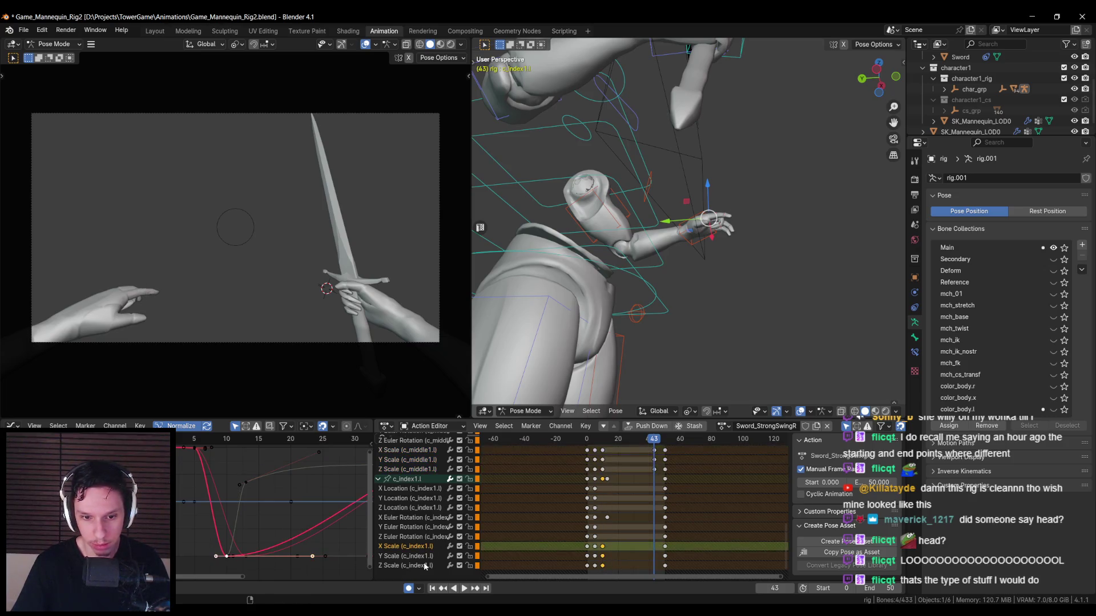
{"action": "left_click", "coordinate": [425, 567], "text": "shift"}
{"action": "key", "text": "ctrl+v"}
- Remove stray scale and ring-finger keys and paste the c_pinky1.l Scale keys at frame 43
{"action": "scroll", "coordinate": [642, 477], "scroll_direction": "up", "scroll_amount": 1}
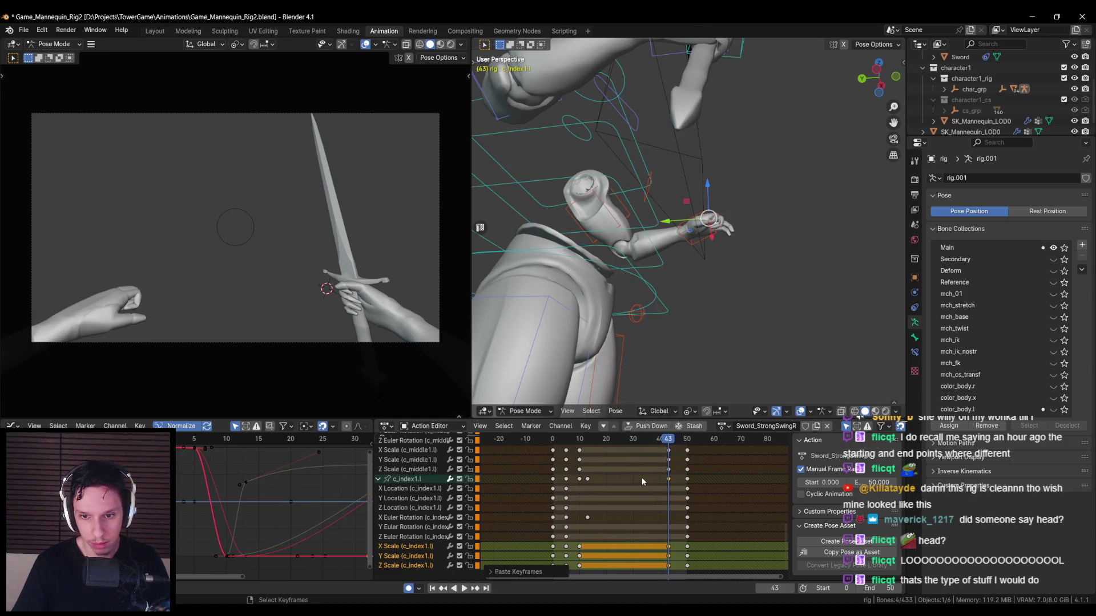
{"action": "scroll", "coordinate": [460, 513], "scroll_direction": "up", "scroll_amount": 2}
{"action": "scroll", "coordinate": [456, 516], "scroll_direction": "up", "scroll_amount": 8}
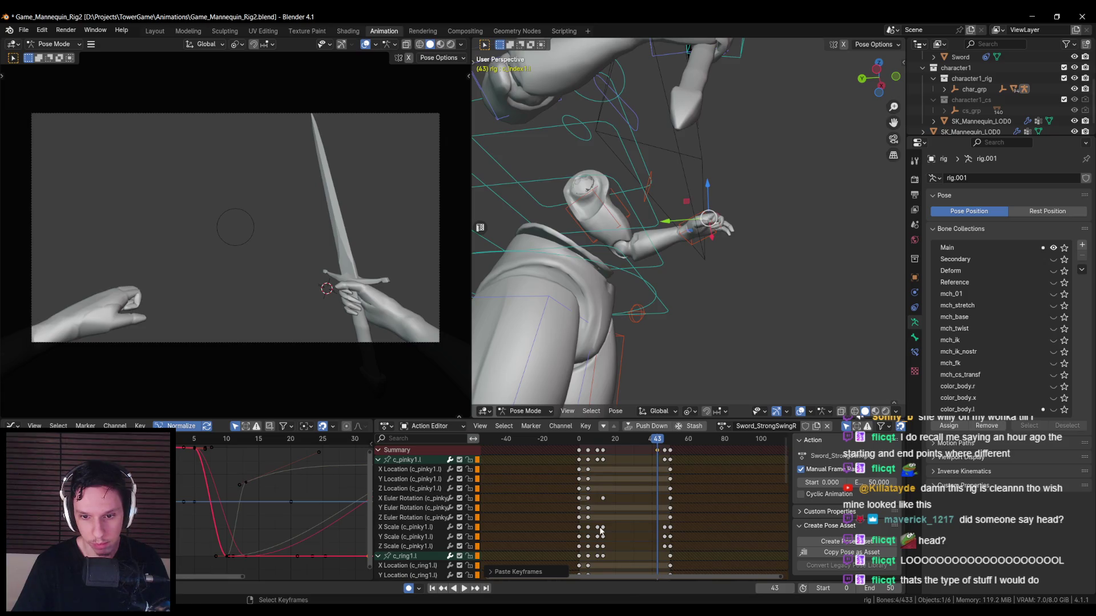
{"action": "left_click_drag", "start_coordinate": [599, 526], "coordinate": [667, 560]}
{"action": "key", "text": "Delete"}
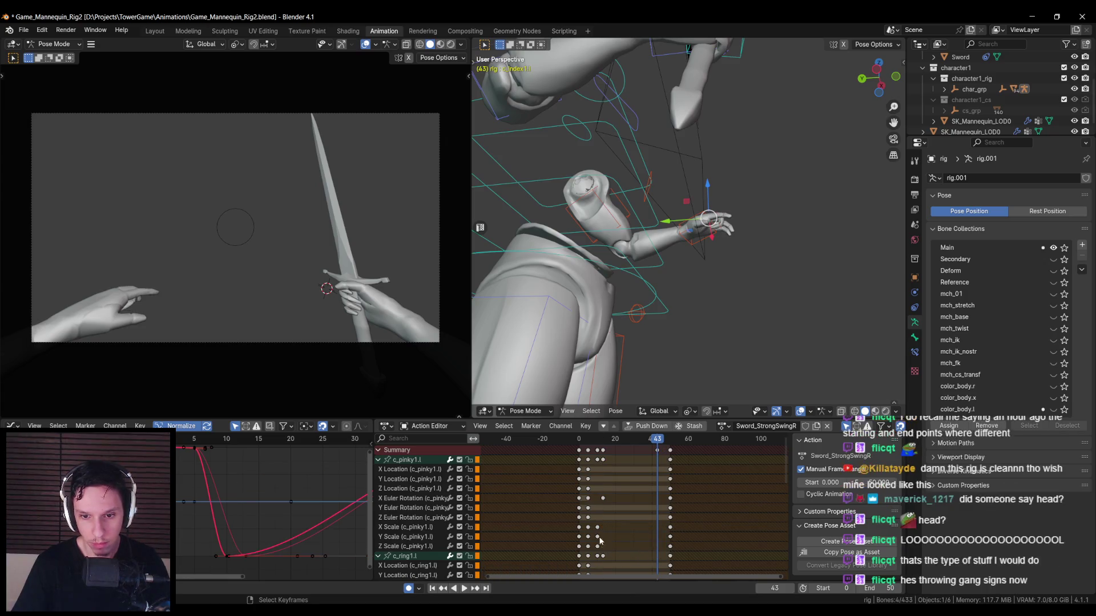
{"action": "left_click", "coordinate": [599, 537], "text": "ctrl"}
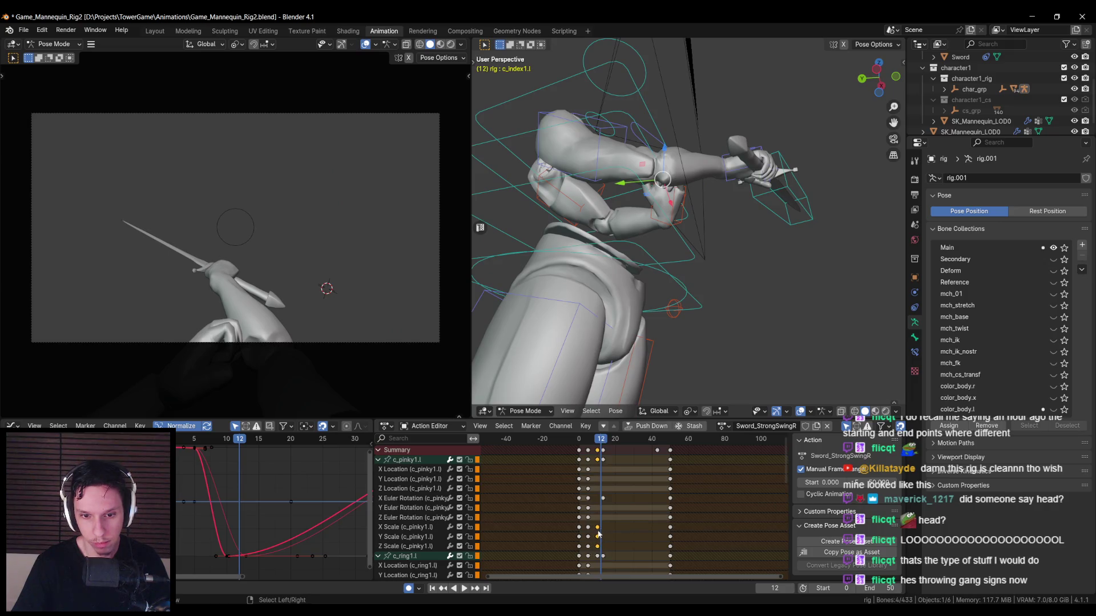
{"action": "left_click_drag", "start_coordinate": [604, 443], "coordinate": [658, 451]}
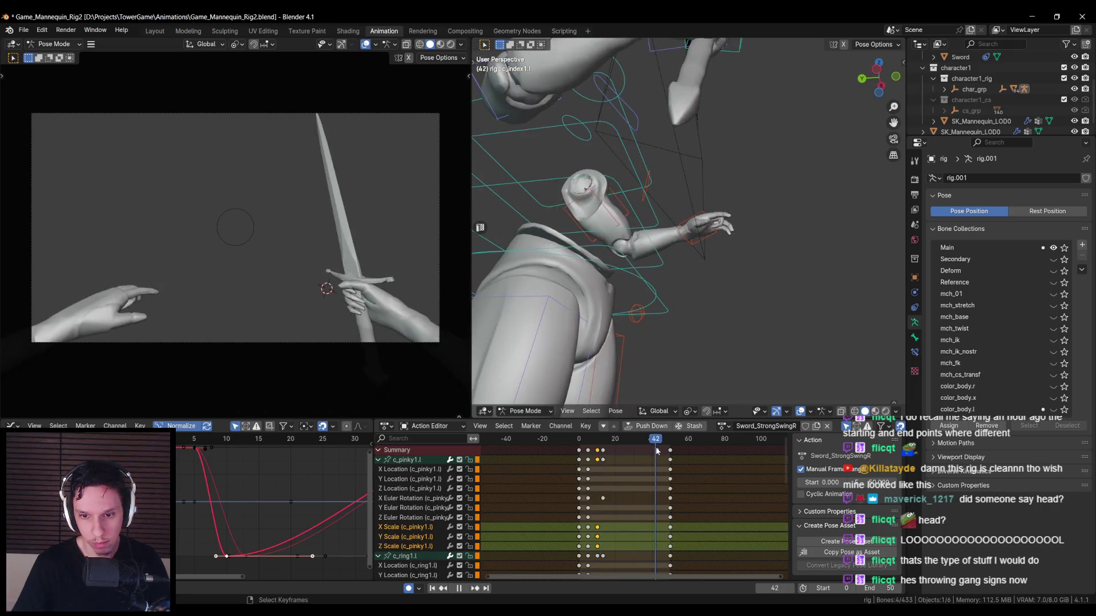
{"action": "left_click", "coordinate": [657, 450], "text": "shift"}
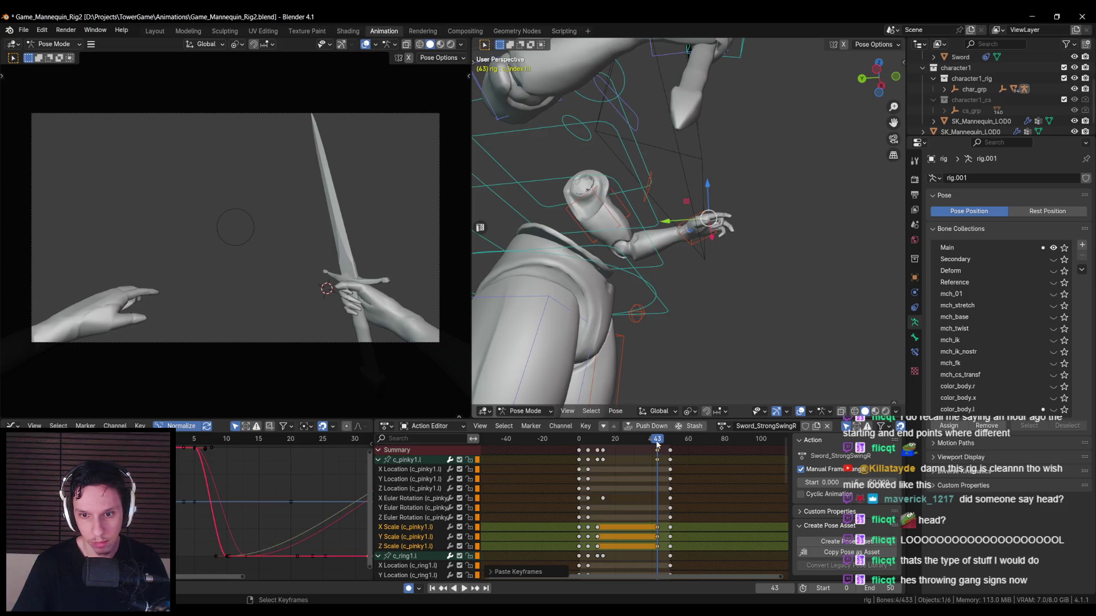
{"action": "key", "text": "Escape"}
{"action": "left_click", "coordinate": [467, 589]}
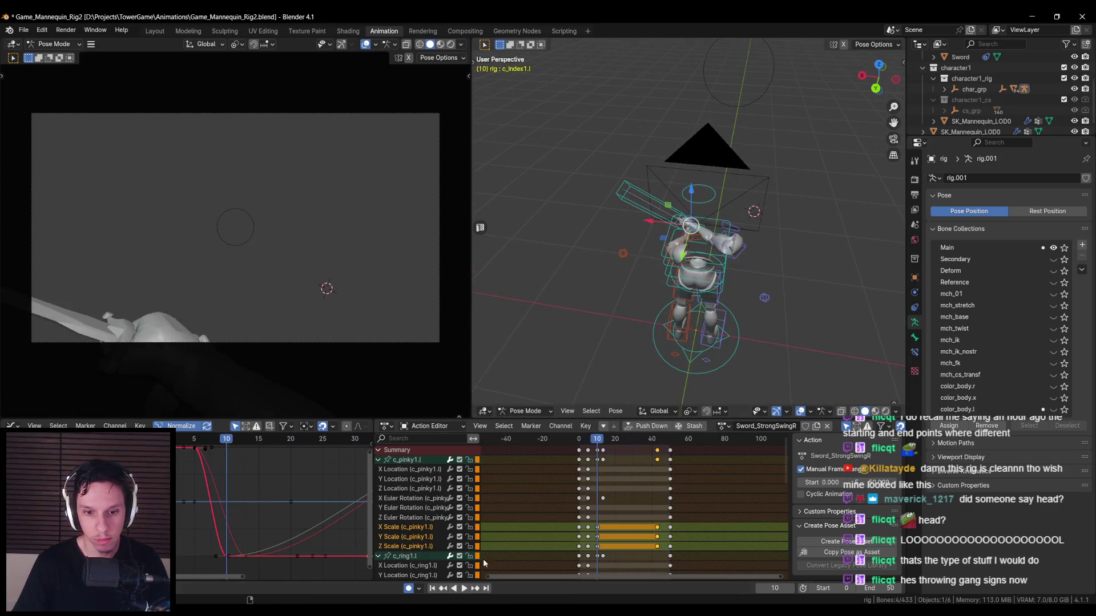
- Stop playback and save Game_Mannequin_Rig2.blend with the finger-grip scale holds
{"action": "key", "text": "Escape"}
{"action": "scroll", "coordinate": [712, 328], "scroll_direction": "up", "scroll_amount": 3}
{"action": "key", "text": "ctrl+s"}
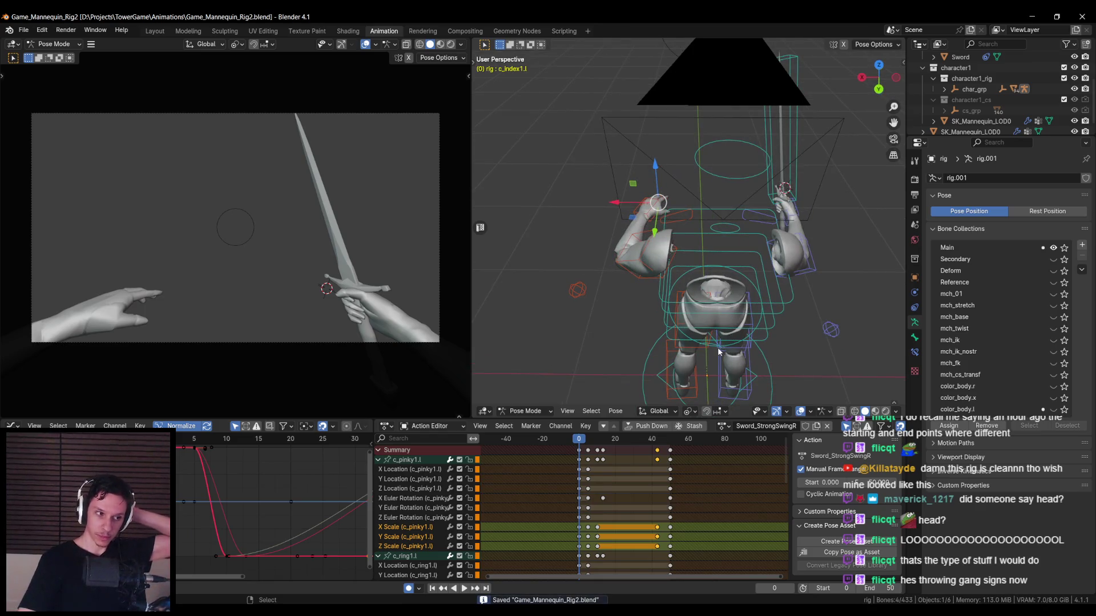
{"action": "scroll", "coordinate": [718, 353], "scroll_direction": "down", "scroll_amount": 3}
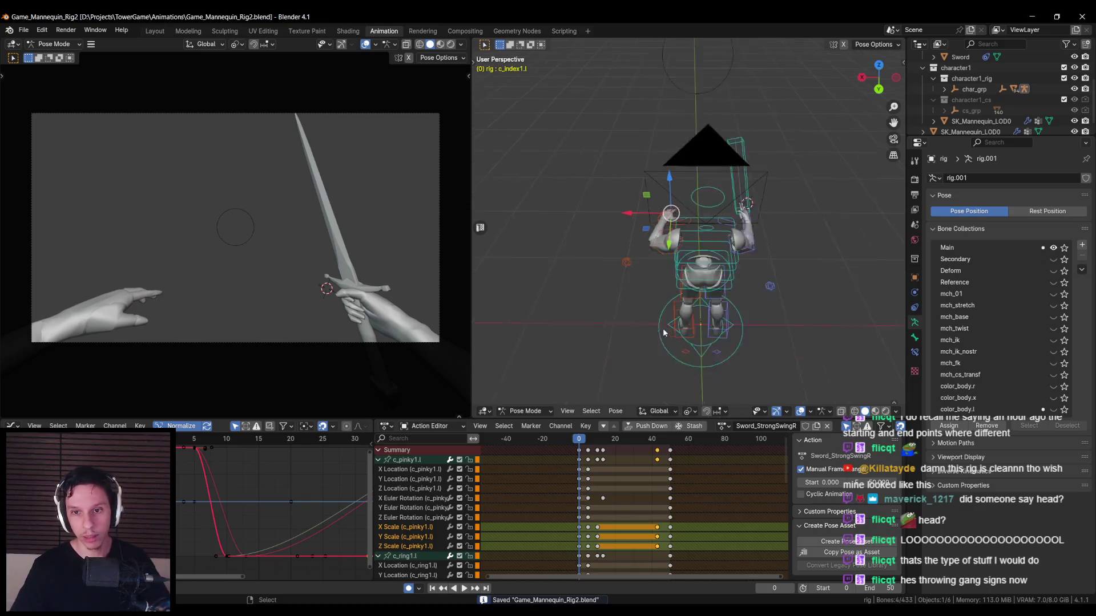
{"action": "scroll", "coordinate": [638, 275], "scroll_direction": "up", "scroll_amount": 5}
{"action": "scroll", "coordinate": [638, 276], "scroll_direction": "down", "scroll_amount": 5}
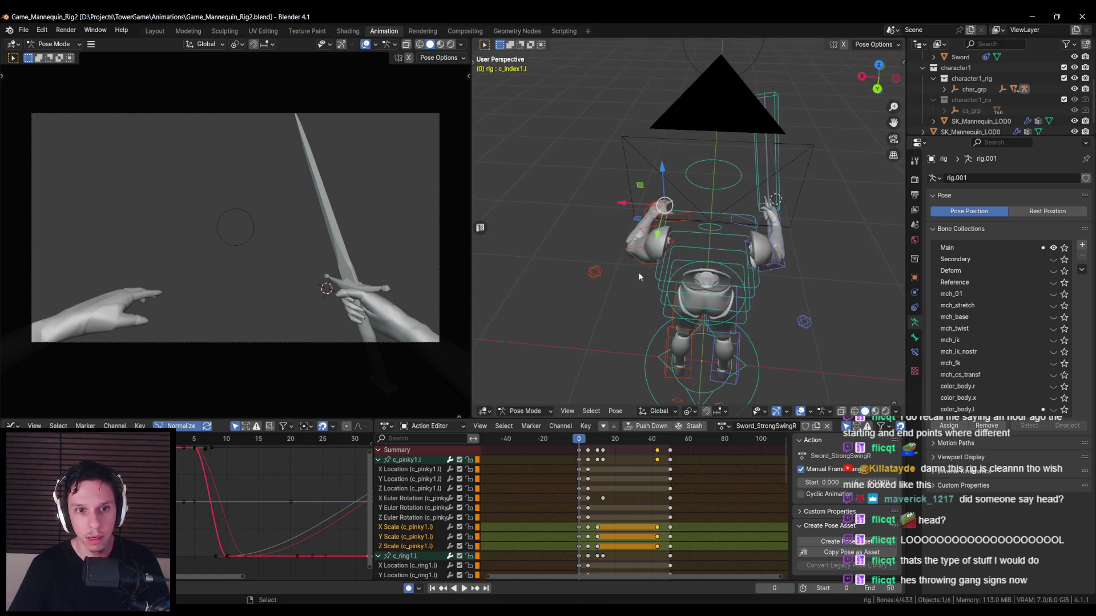
{"action": "key", "text": "ctrl+s"}
- Play back and scrub to frame 10 to inspect the overhead sword grip
{"action": "key", "text": "space"}
{"action": "mouse_move", "coordinate": [602, 445]}
{"action": "left_mouse_down"}
{"action": "mouse_move", "coordinate": [581, 445]}
{"action": "mouse_move", "coordinate": [597, 444]}
{"action": "left_mouse_up"}
{"action": "mouse_move", "coordinate": [713, 256]}
{"action": "middle_mouse_down"}
{"action": "mouse_move", "coordinate": [741, 219]}
{"action": "mouse_move", "coordinate": [892, 214]}
{"action": "mouse_move", "coordinate": [570, 253]}
{"action": "middle_mouse_up"}
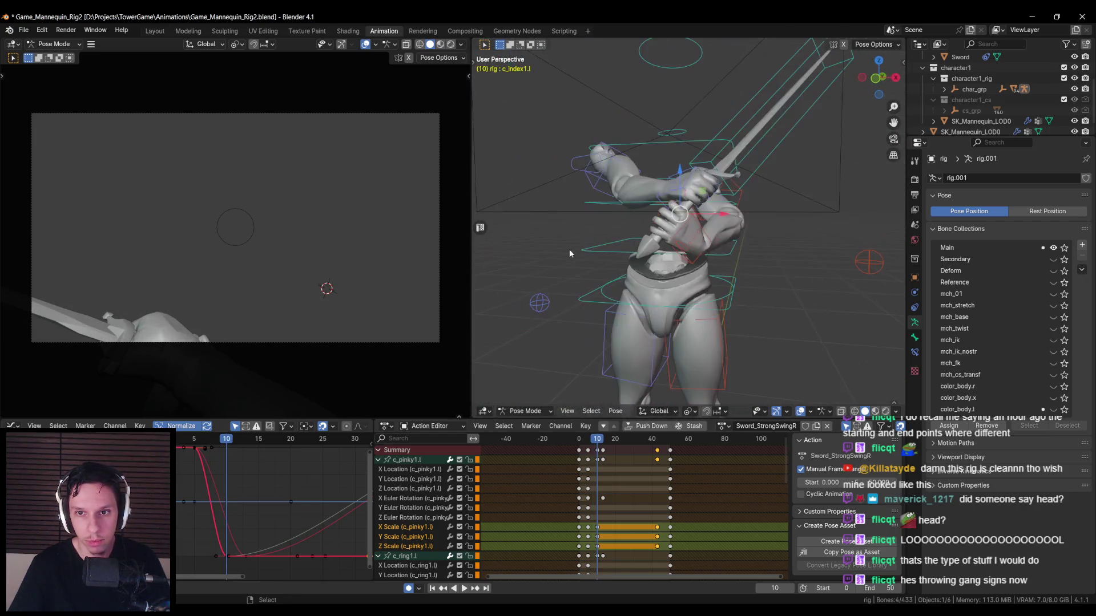
- Give c_hand_ik.l a second Child Of constraint targeting the rig's weapon bone
{"action": "left_click", "coordinate": [687, 264]}
{"action": "mouse_move", "coordinate": [687, 263]}
{"action": "middle_mouse_down"}
{"action": "mouse_move", "coordinate": [741, 305]}
{"action": "mouse_move", "coordinate": [721, 285]}
{"action": "middle_mouse_up"}
{"action": "left_click", "coordinate": [914, 337]}
{"action": "left_click", "coordinate": [914, 352]}
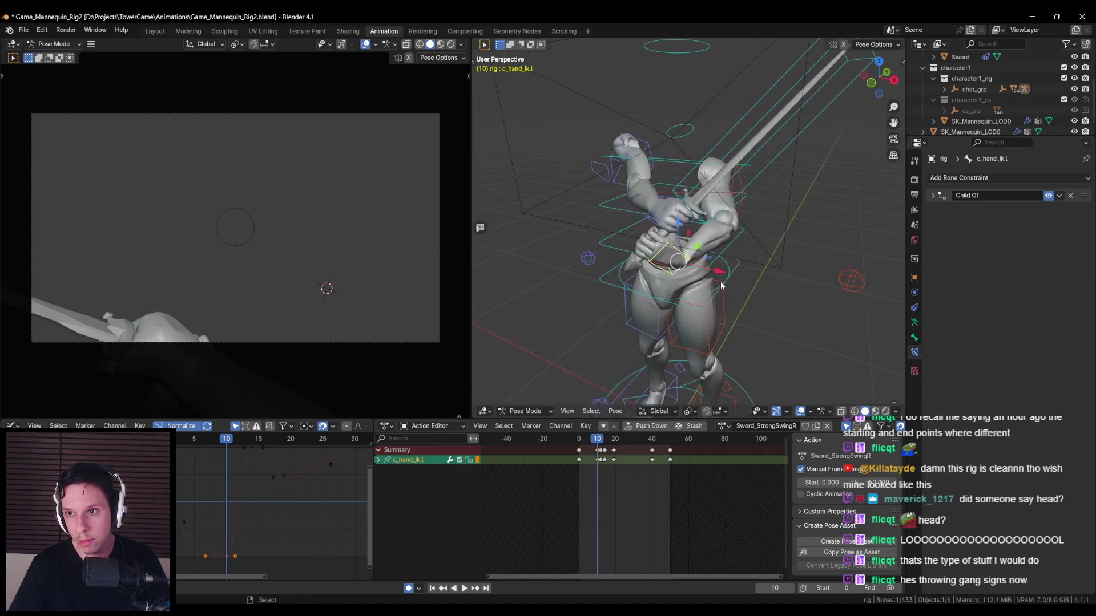
{"action": "left_click", "coordinate": [1070, 179]}
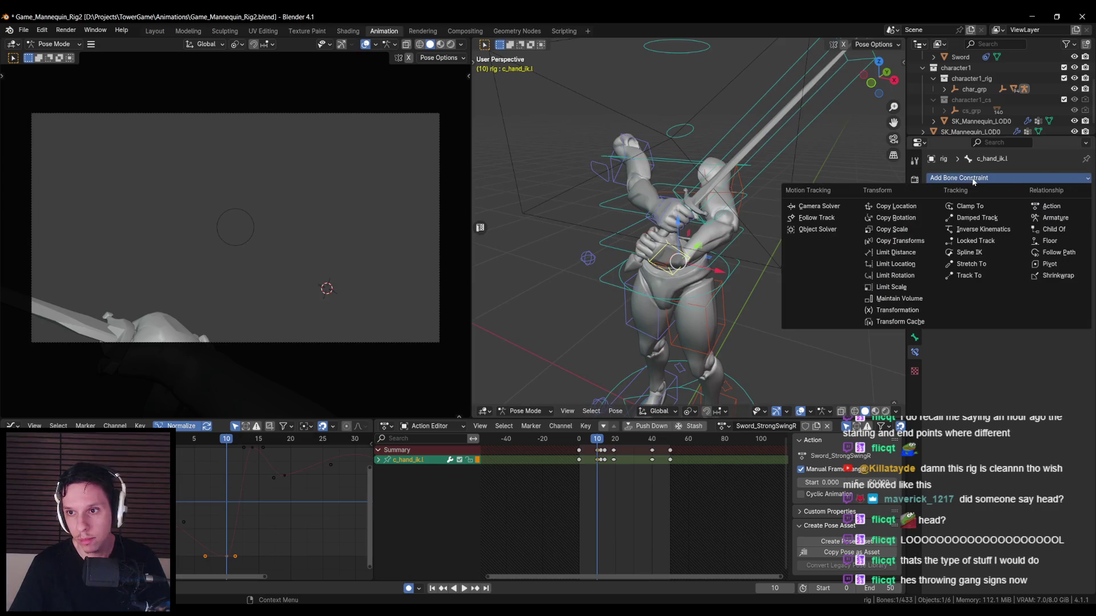
{"action": "left_click", "coordinate": [1054, 230]}
{"action": "left_click", "coordinate": [1021, 225]}
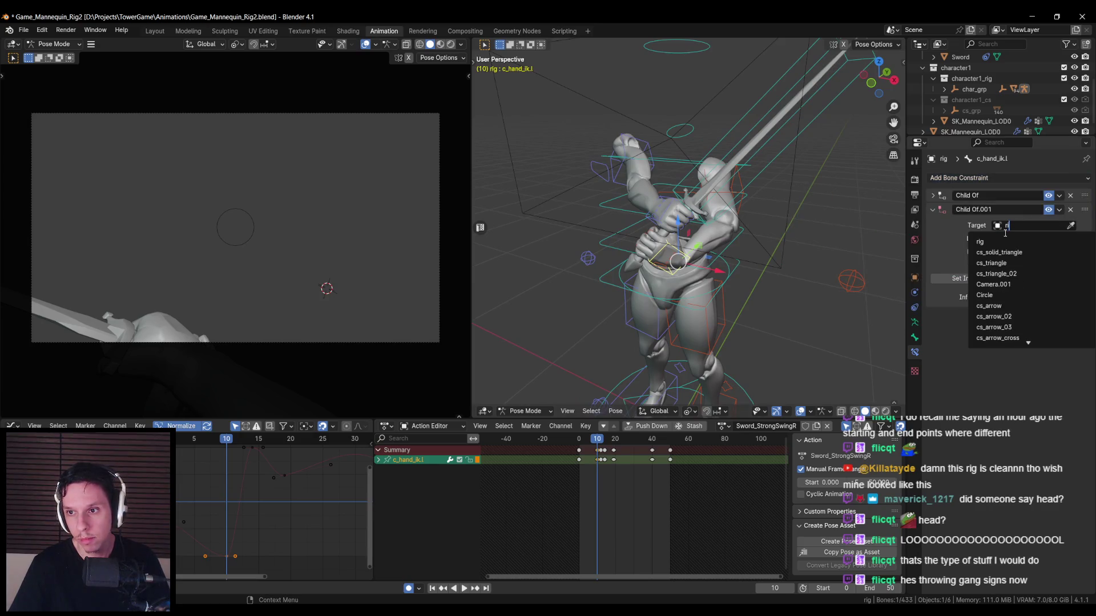
{"action": "left_click", "coordinate": [1016, 242]}
{"action": "left_click", "coordinate": [1017, 237]}
{"action": "type", "text": "weapon"}
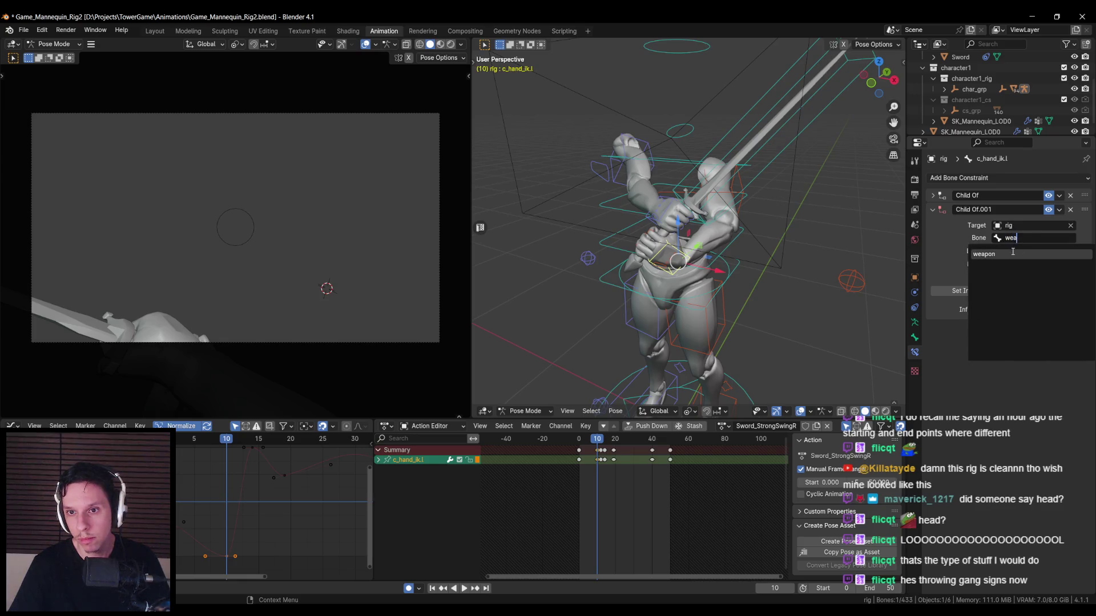
{"action": "key", "text": "Return"}
- Preview the constraint and paste the copied hand keys at frame 45
{"action": "middle_click_drag", "start_coordinate": [795, 264], "coordinate": [789, 290]}
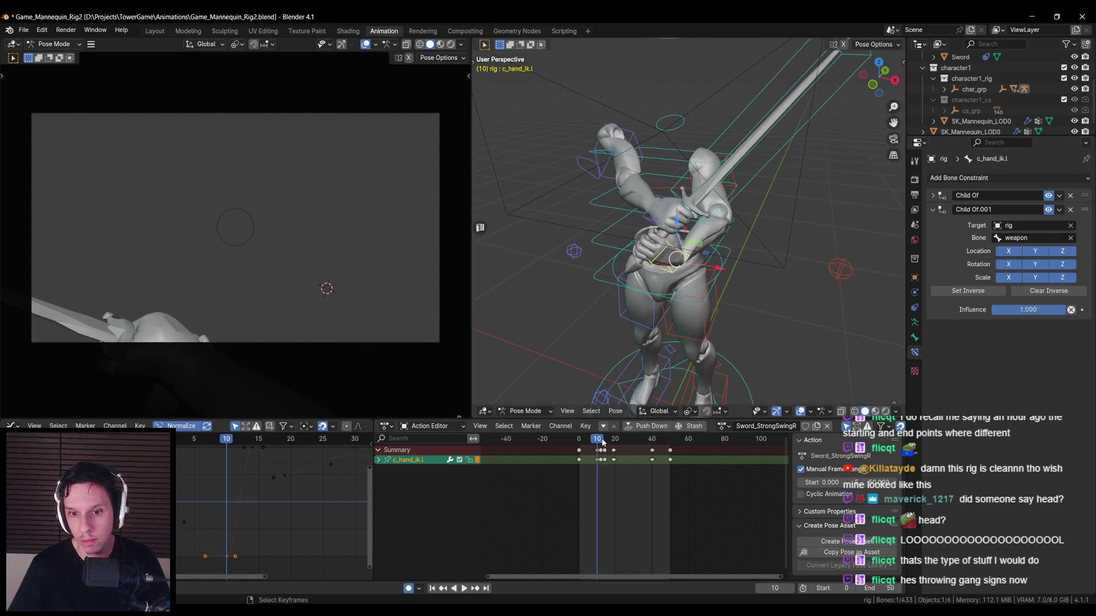
{"action": "key", "text": "space"}
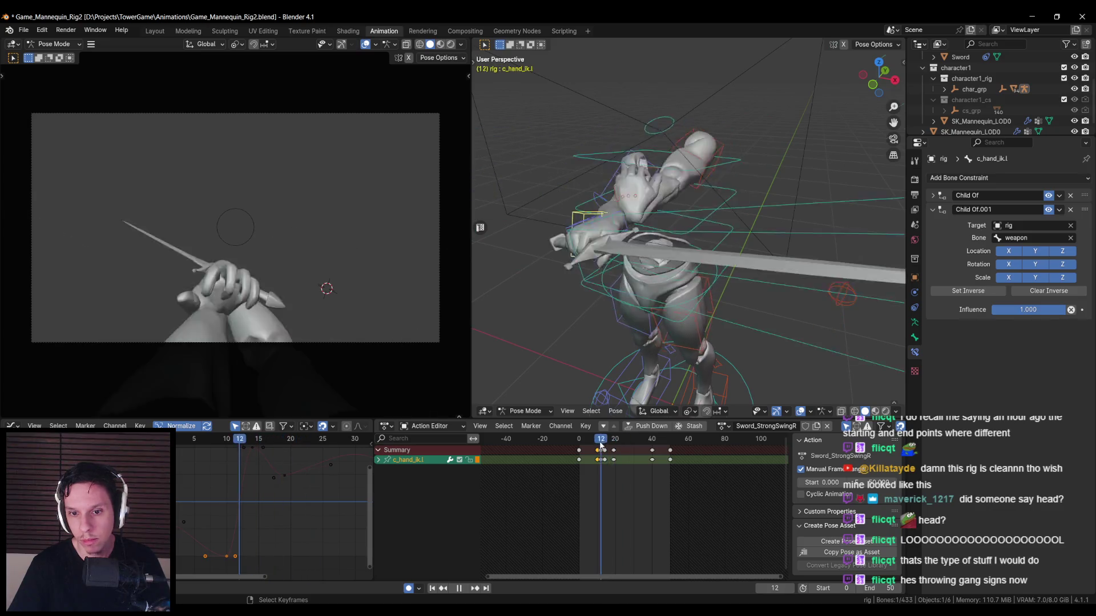
{"action": "left_click_drag", "start_coordinate": [600, 445], "coordinate": [598, 447]}
{"action": "scroll", "coordinate": [599, 450], "scroll_direction": "up", "scroll_amount": 4}
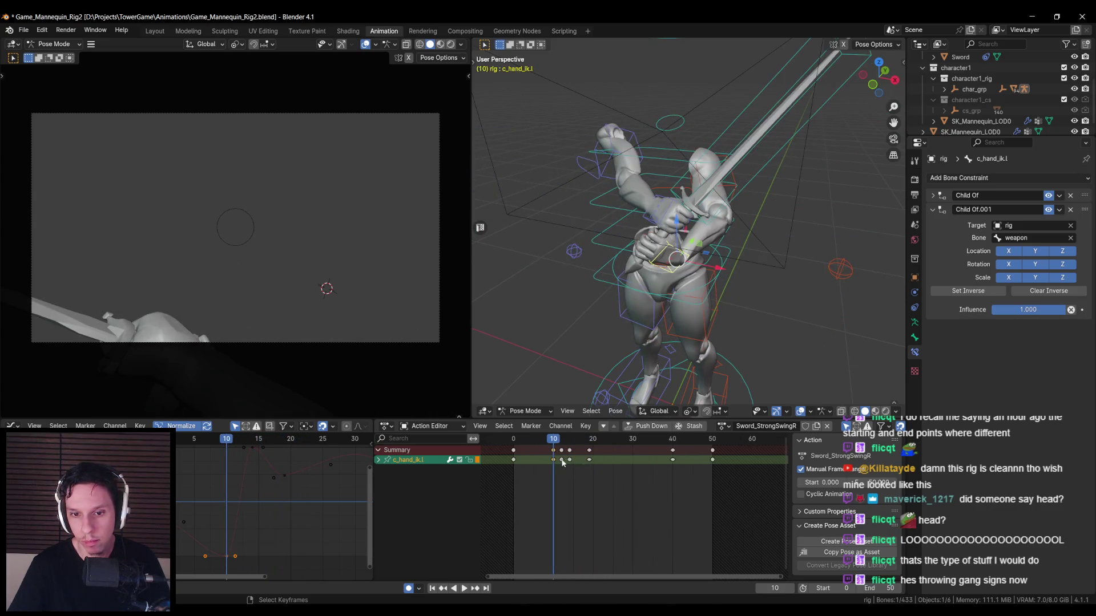
{"action": "left_click_drag", "start_coordinate": [610, 465], "coordinate": [683, 465]}
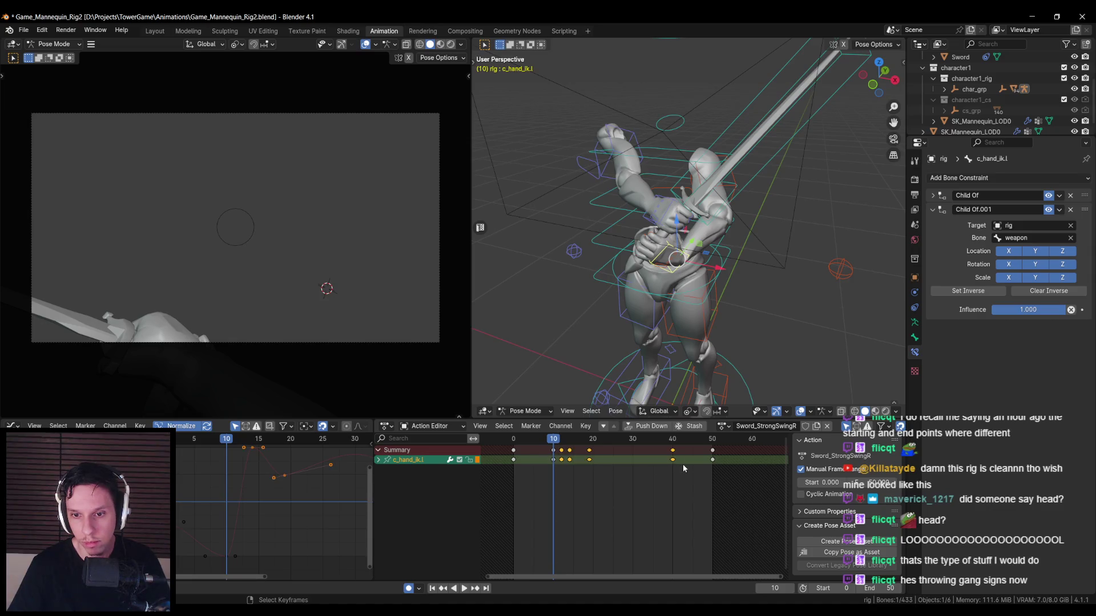
{"action": "mouse_move", "coordinate": [555, 444]}
{"action": "left_mouse_down"}
{"action": "mouse_move", "coordinate": [588, 444]}
{"action": "mouse_move", "coordinate": [531, 444]}
{"action": "mouse_move", "coordinate": [694, 441]}
{"action": "left_mouse_up"}
{"action": "left_click", "coordinate": [553, 459]}
{"action": "key", "text": "ctrl+v"}
{"action": "middle_click_drag", "start_coordinate": [684, 320], "coordinate": [728, 305]}
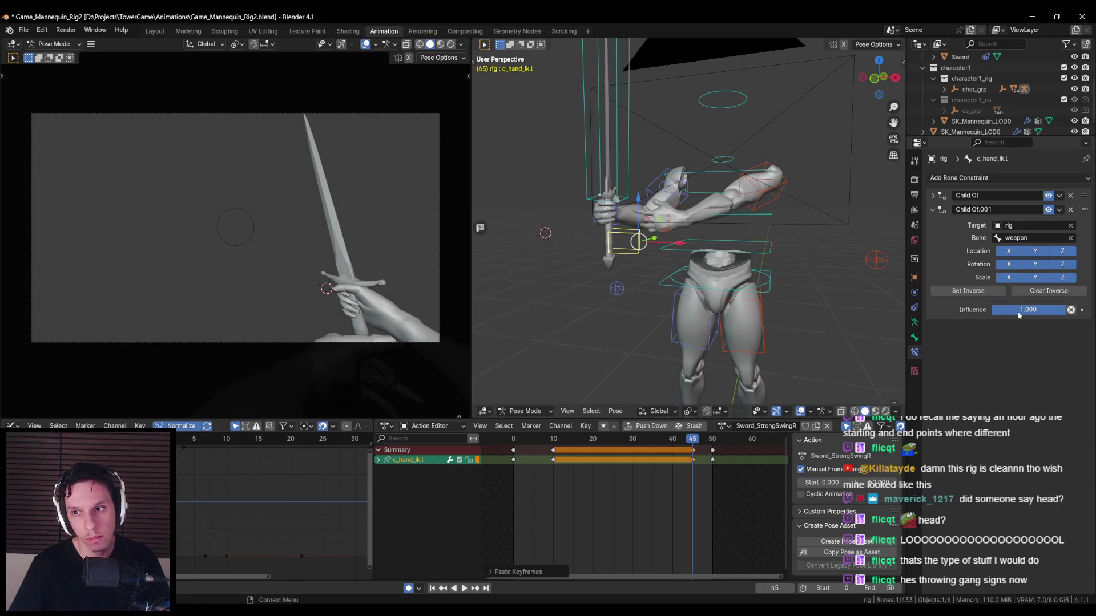
- Key the constraint Influence 0 at frame 5 and 1.000 at frame 10
{"action": "left_click", "coordinate": [513, 439]}
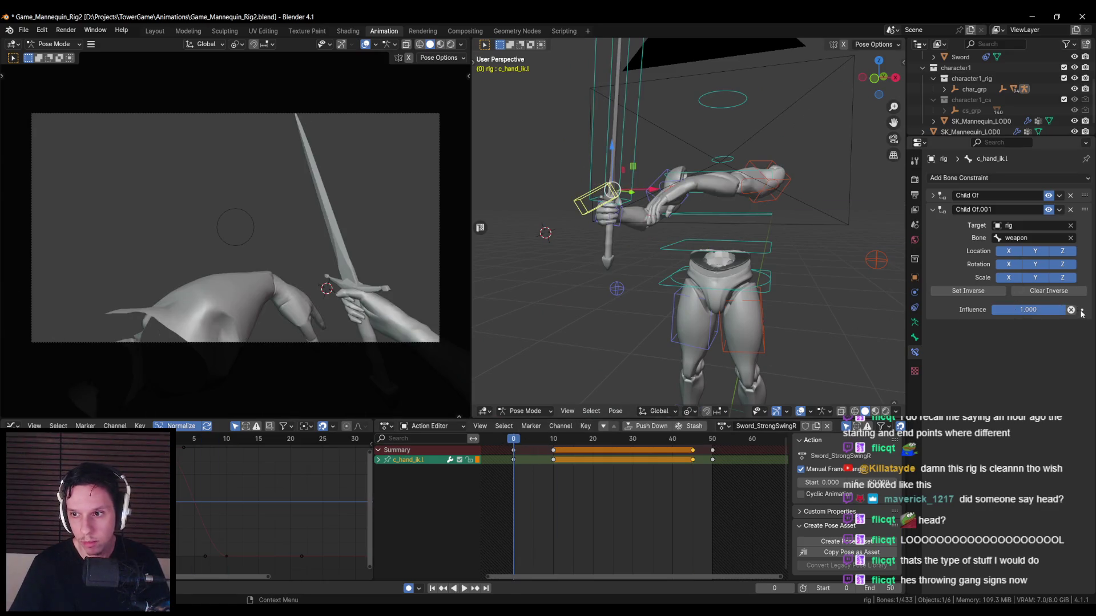
{"action": "left_click", "coordinate": [1082, 310]}
{"action": "left_click_drag", "start_coordinate": [1027, 309], "coordinate": [993, 310]}
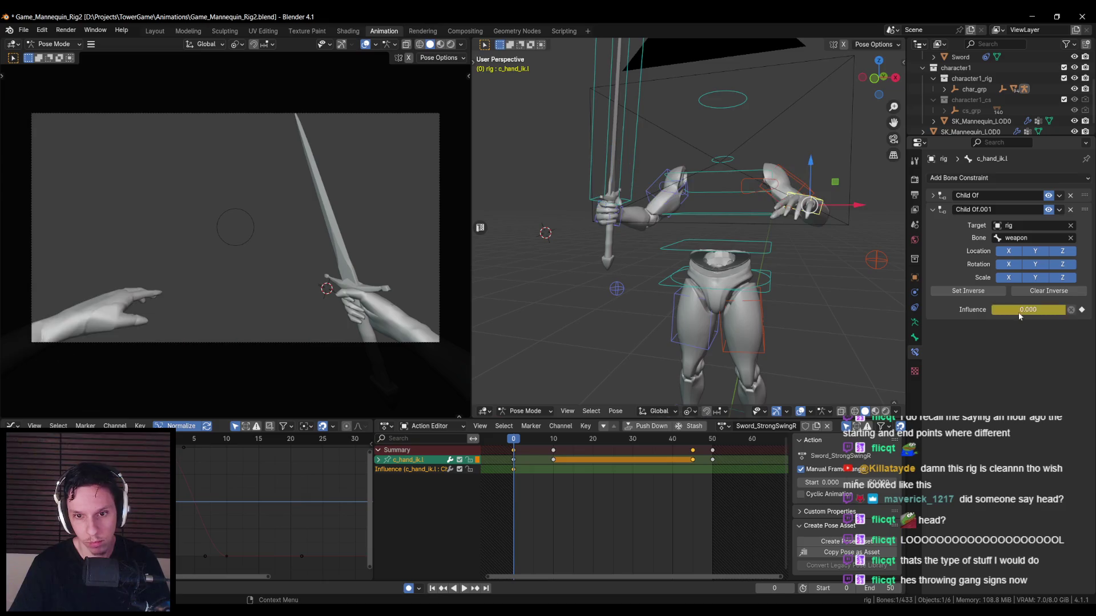
{"action": "left_click", "coordinate": [552, 440]}
{"action": "key", "text": "Return"}
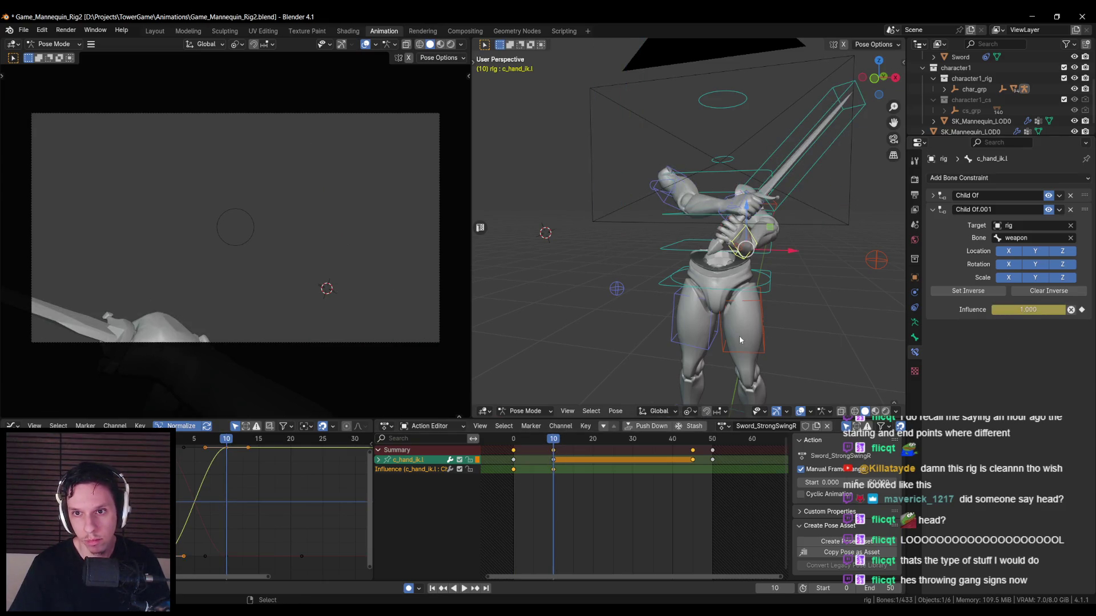
{"action": "key", "text": "space"}
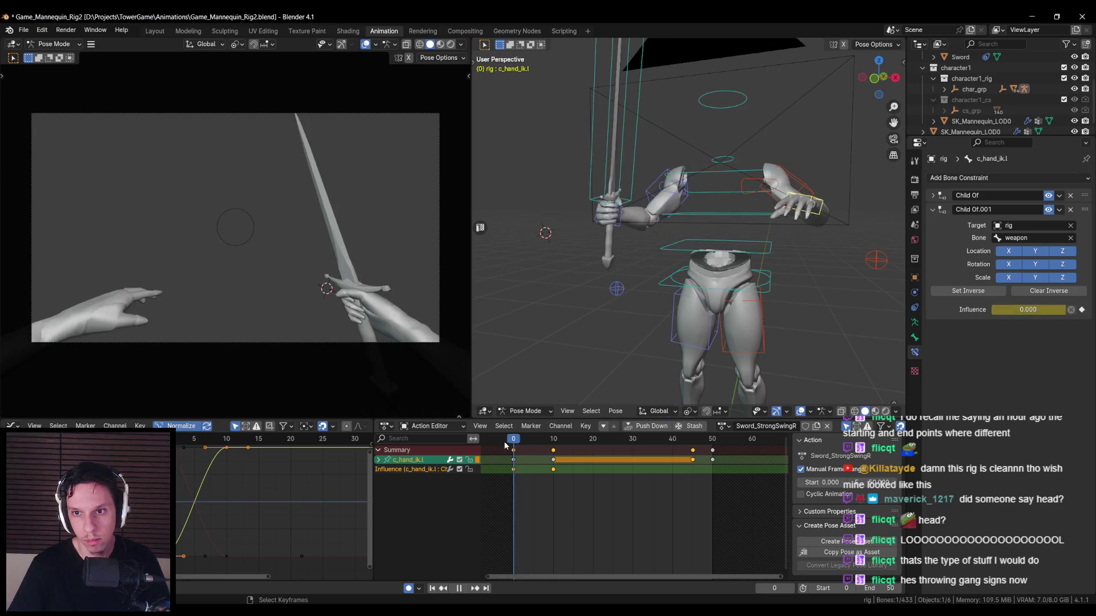
{"action": "left_click_drag", "start_coordinate": [526, 440], "coordinate": [554, 438]}
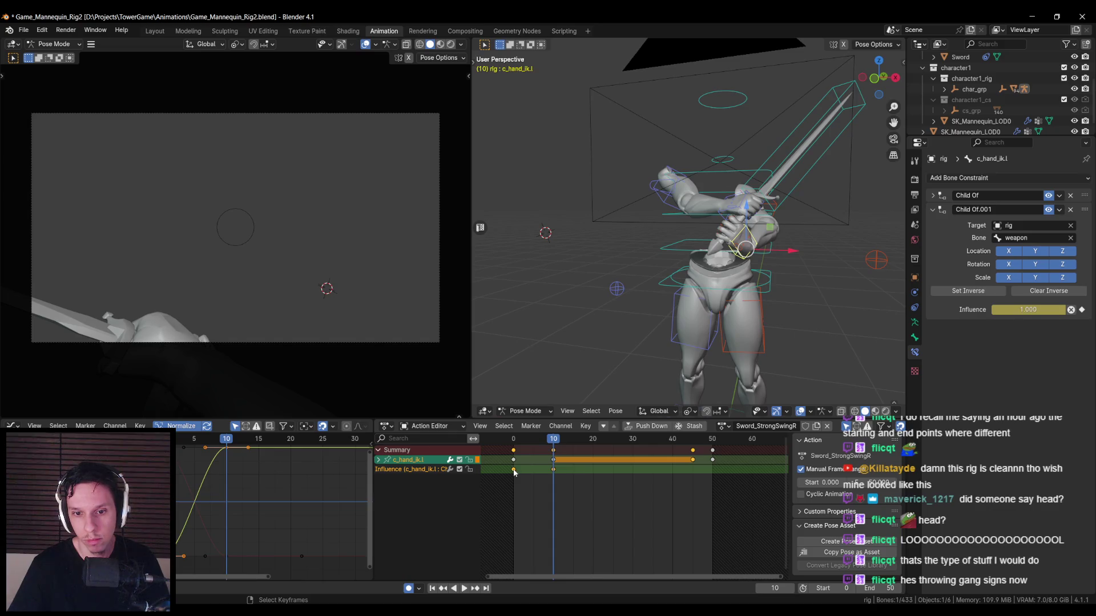
{"action": "left_click_drag", "start_coordinate": [514, 469], "coordinate": [534, 471]}
{"action": "left_click", "coordinate": [516, 442]}
{"action": "key", "text": "space"}
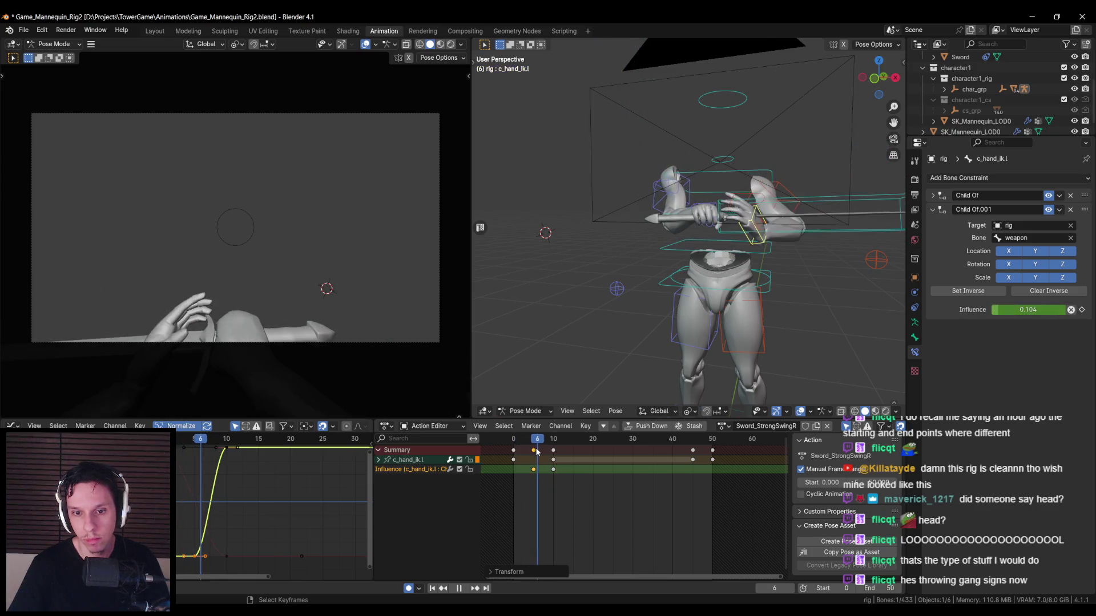
{"action": "key", "text": "space"}
- Reposition and key the hand control at frame 5, then play back frames 0–9
{"action": "mouse_move", "coordinate": [673, 285]}
{"action": "middle_mouse_down"}
{"action": "mouse_move", "coordinate": [735, 277]}
{"action": "mouse_move", "coordinate": [784, 304]}
{"action": "middle_mouse_up"}
{"action": "key", "text": "g"}
{"action": "left_click", "coordinate": [748, 311]}
{"action": "key", "text": "g"}
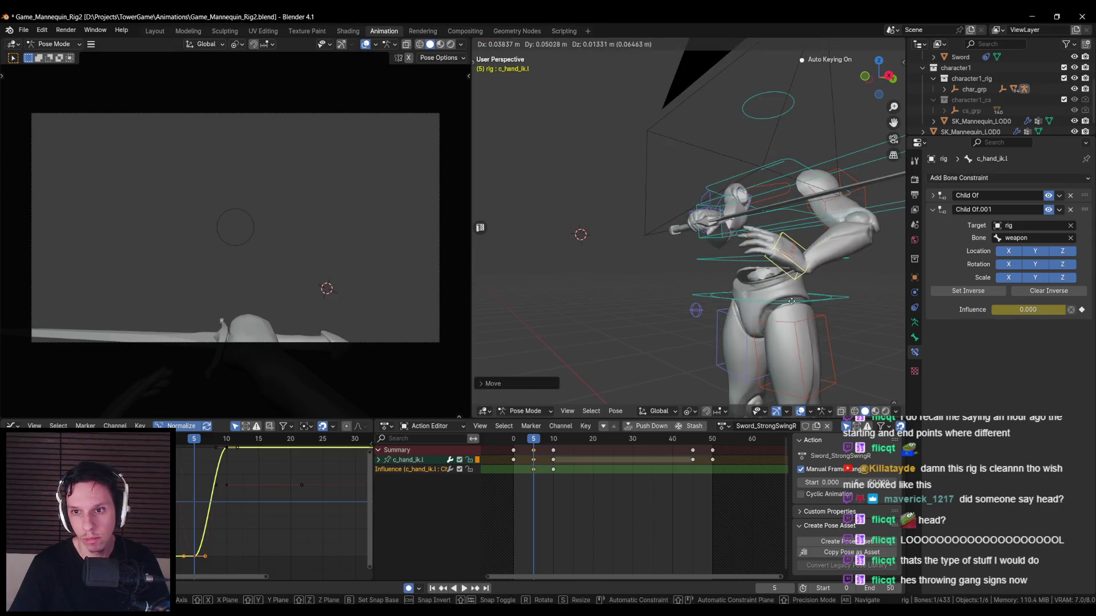
{"action": "left_click", "coordinate": [742, 285]}
{"action": "left_click", "coordinate": [515, 439]}
{"action": "key", "text": "space"}
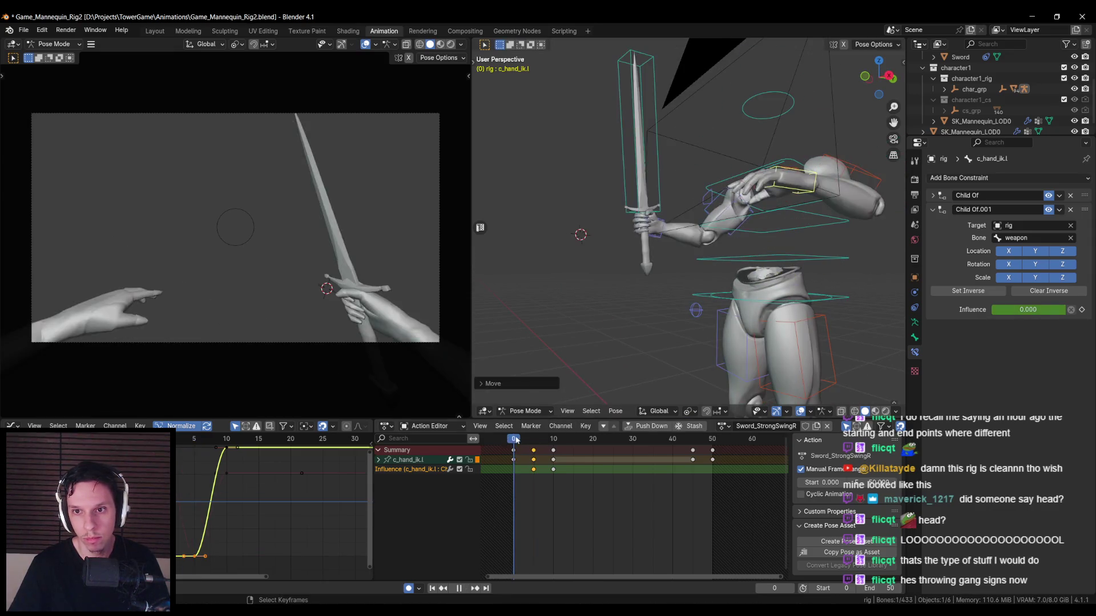
{"action": "mouse_move", "coordinate": [516, 439]}
{"action": "left_mouse_down"}
{"action": "mouse_move", "coordinate": [550, 435]}
{"action": "mouse_move", "coordinate": [532, 437]}
{"action": "left_mouse_up"}
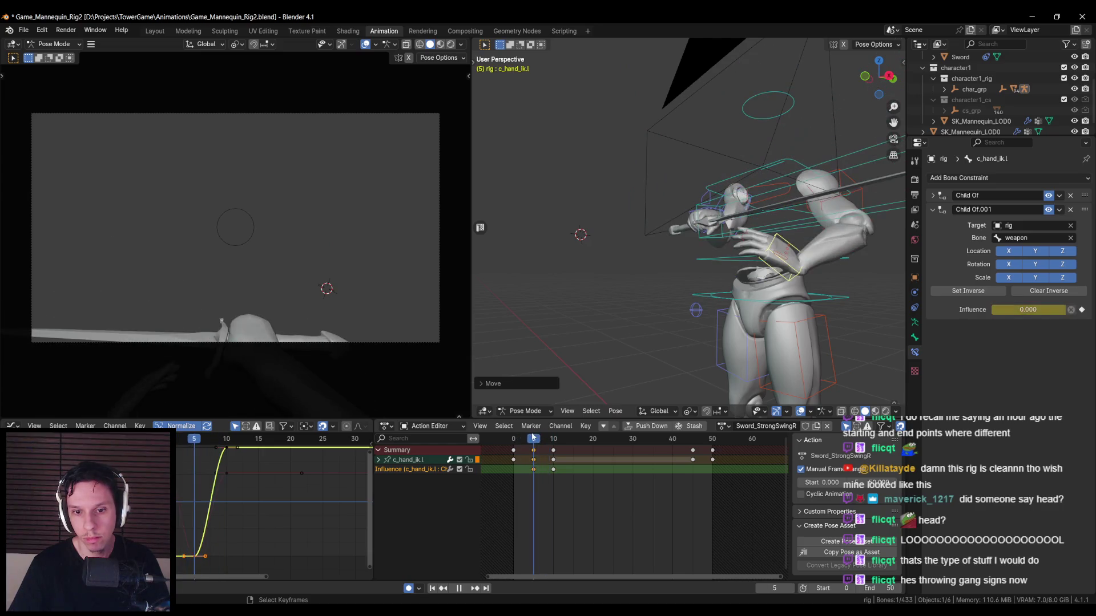
{"action": "key", "text": "Escape"}
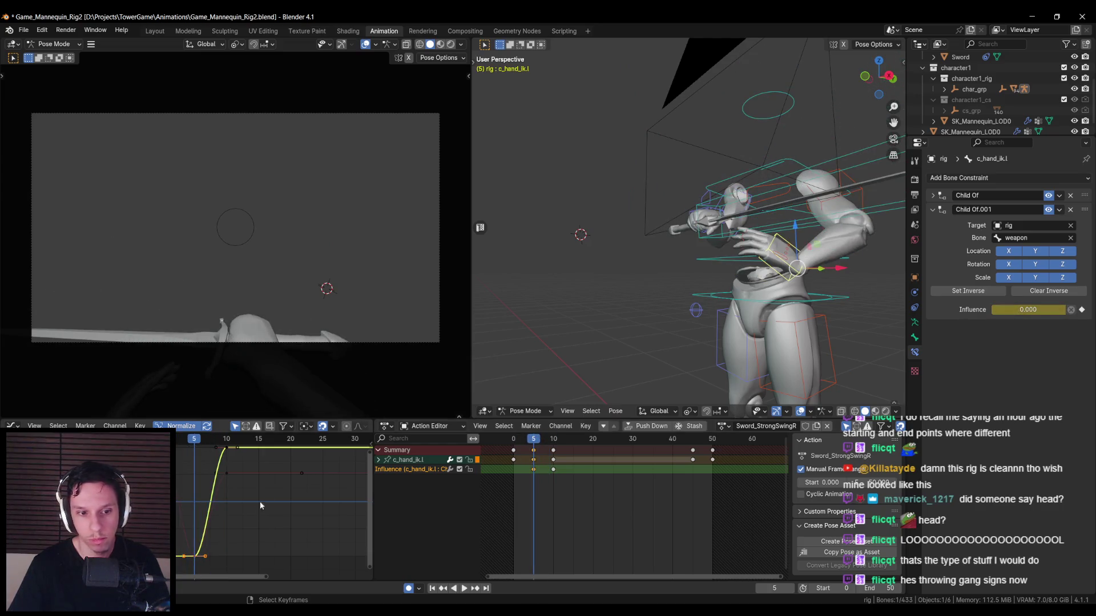
- Scale the red curve's bottom key handles along X to widen the dip
{"action": "middle_click_drag", "start_coordinate": [220, 513], "coordinate": [242, 520]}
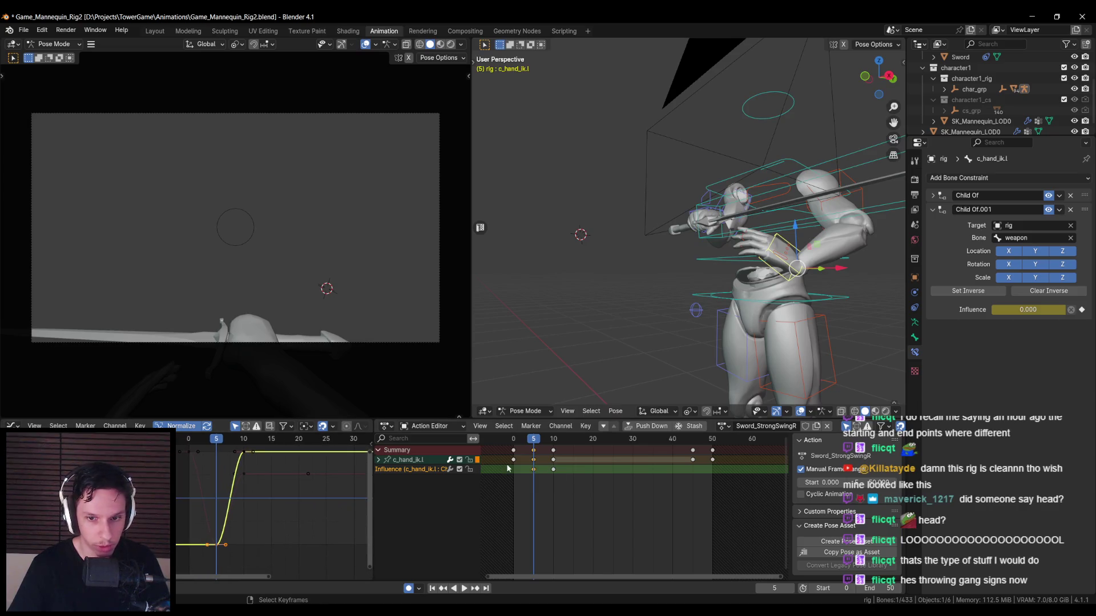
{"action": "left_click", "coordinate": [227, 542]}
{"action": "key", "text": "g"}
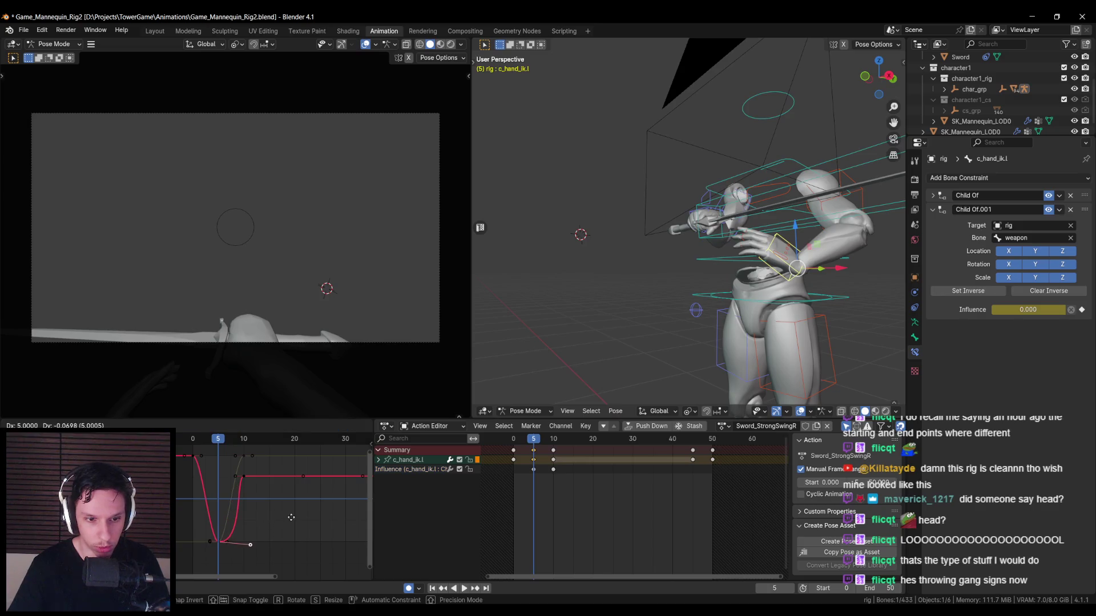
{"action": "key", "text": "Escape"}
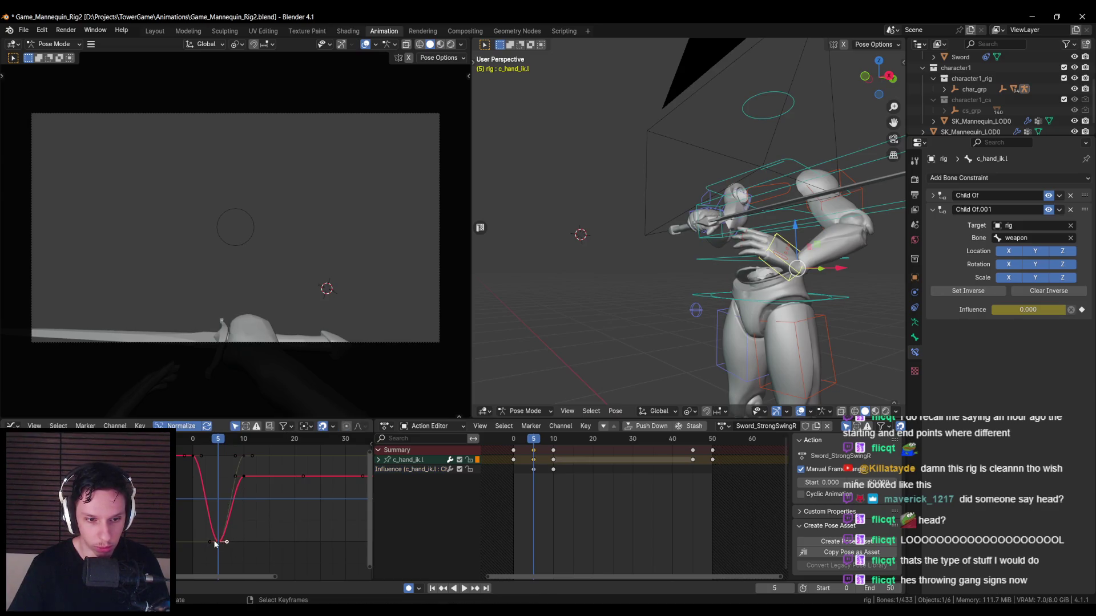
{"action": "key", "text": "s"}
{"action": "key", "text": "x"}
{"action": "left_click", "coordinate": [294, 547]}
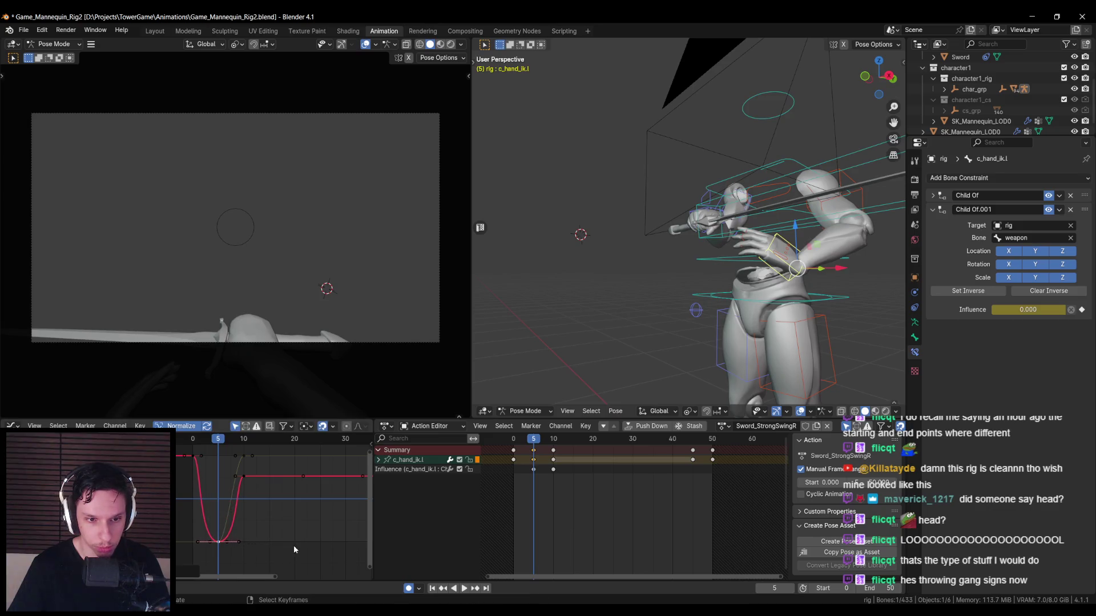
- Play and scrub frames 0–10 to check the eased blend from a front view
{"action": "key", "text": "space"}
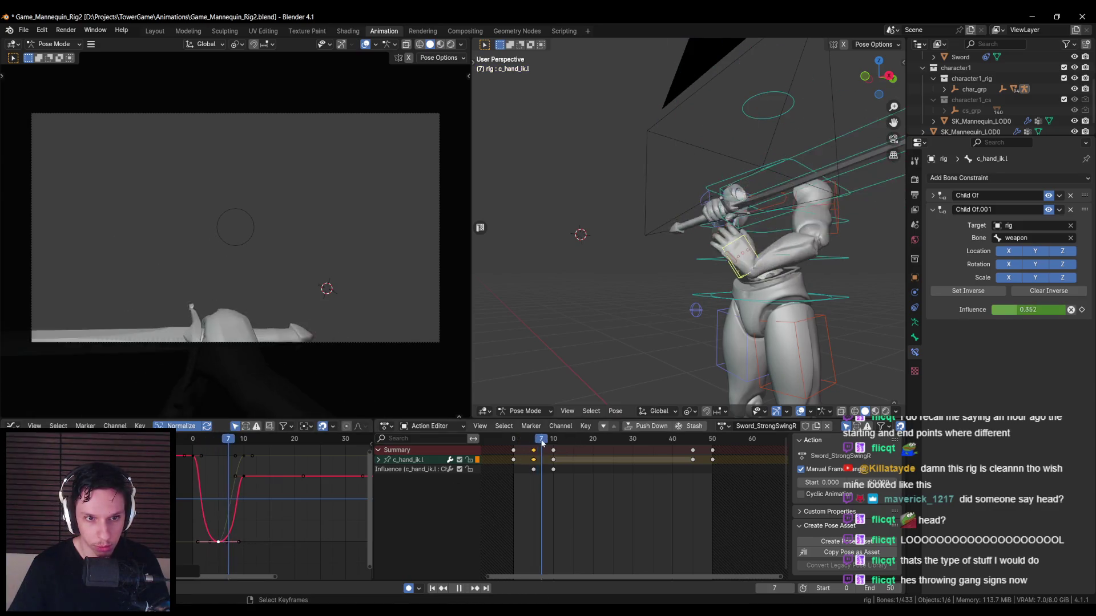
{"action": "left_click", "coordinate": [553, 440]}
{"action": "left_click", "coordinate": [513, 441]}
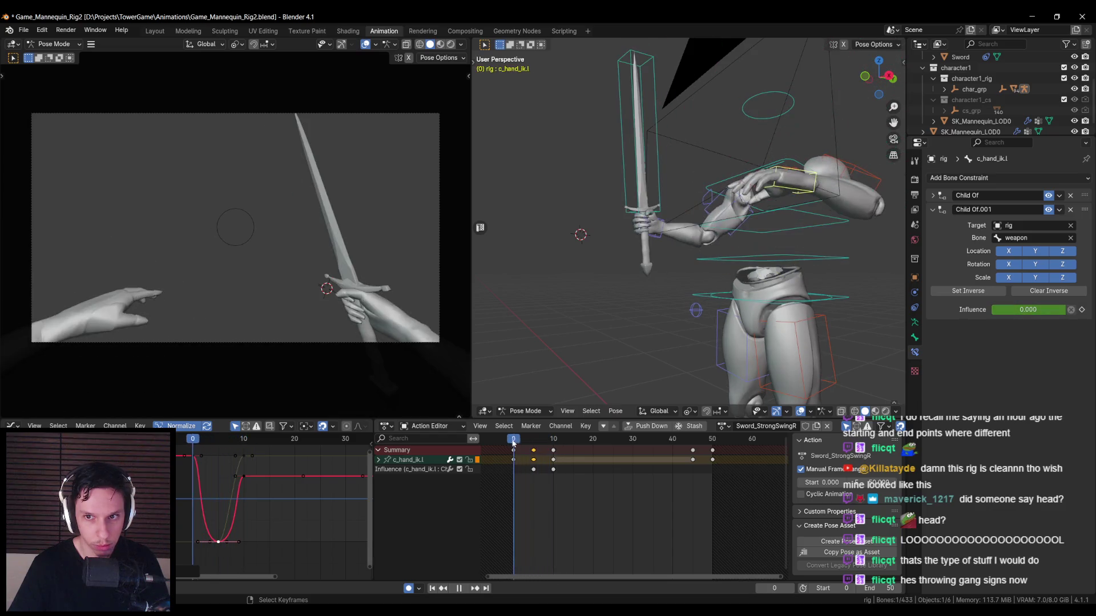
{"action": "mouse_move", "coordinate": [515, 443]}
{"action": "left_mouse_down"}
{"action": "mouse_move", "coordinate": [552, 443]}
{"action": "mouse_move", "coordinate": [534, 442]}
{"action": "left_mouse_up"}
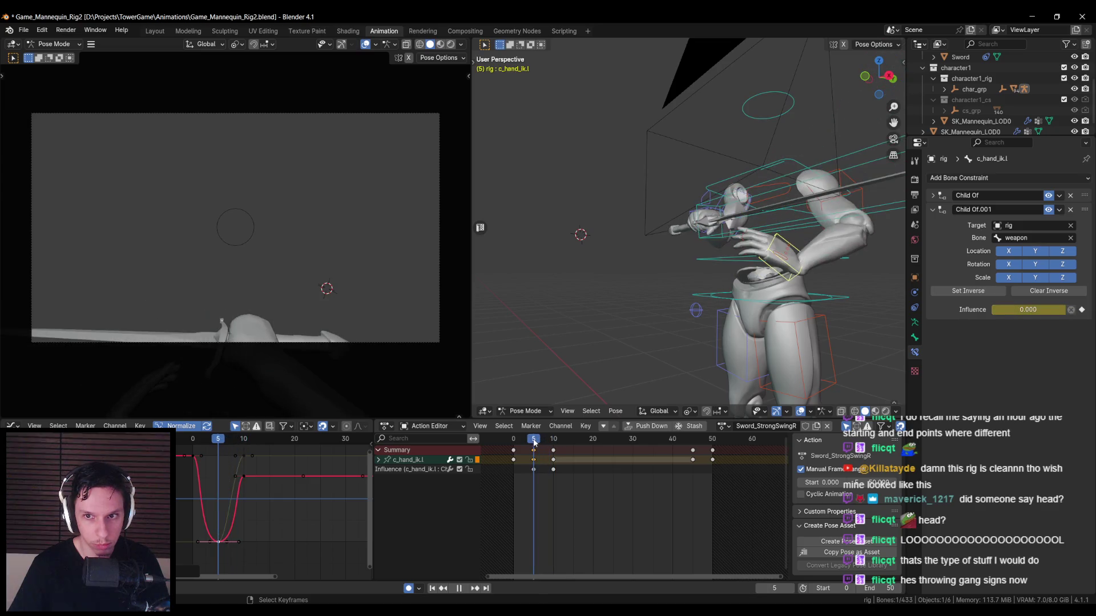
{"action": "middle_click_drag", "start_coordinate": [713, 228], "coordinate": [735, 205]}
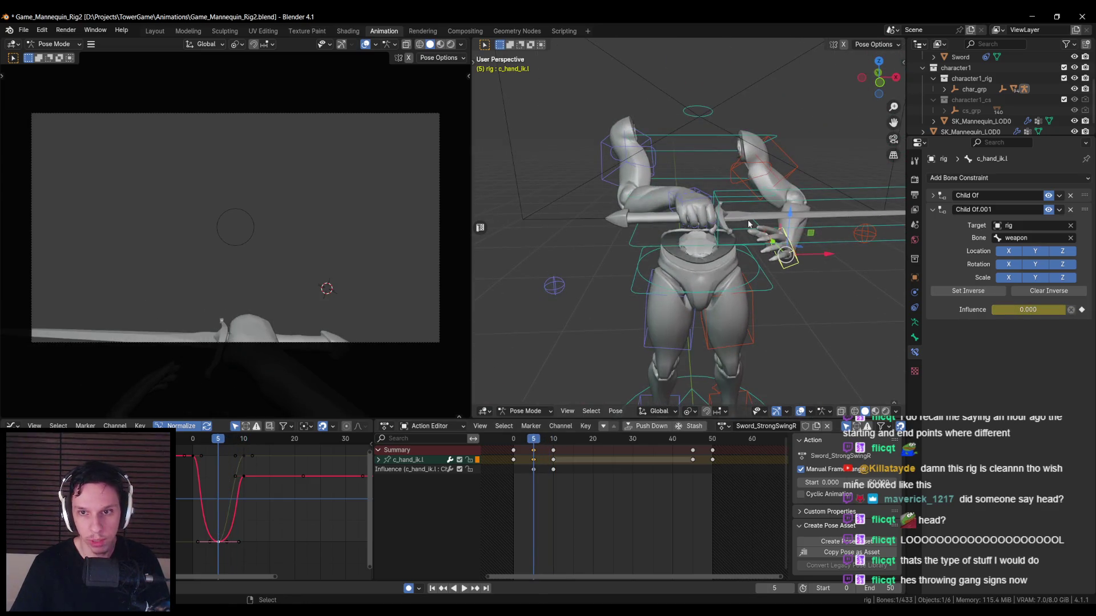
{"action": "left_click", "coordinate": [735, 205]}
- Rotate the weapon bone upright around global Y at frame 3 and review frames 6–10
{"action": "left_click", "coordinate": [526, 444]}
{"action": "key", "text": "space"}
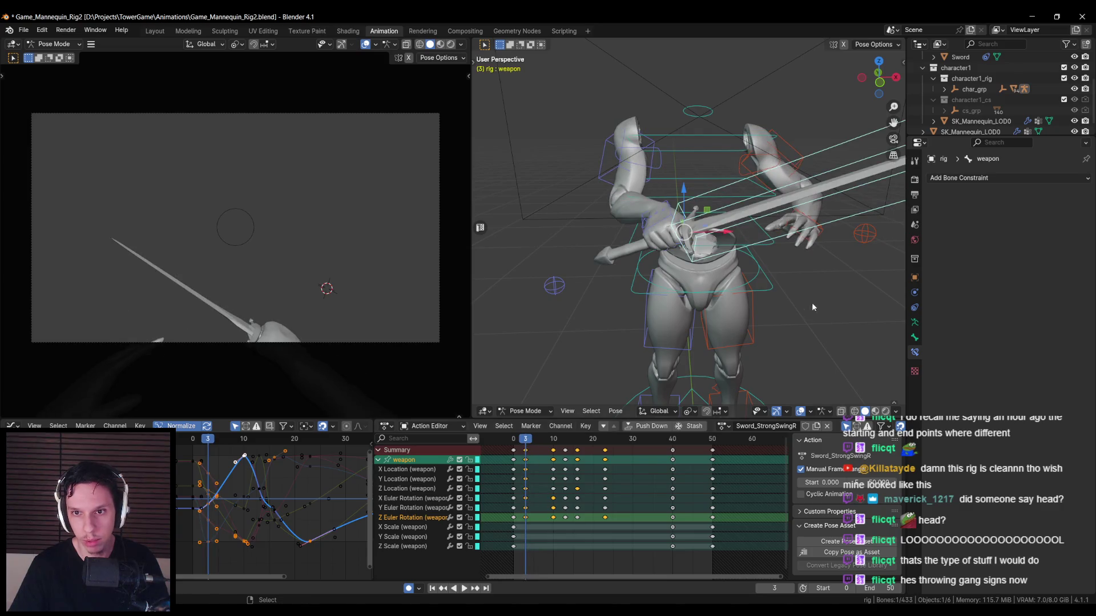
{"action": "key", "text": "r"}
{"action": "key", "text": "y"}
{"action": "left_click", "coordinate": [748, 196]}
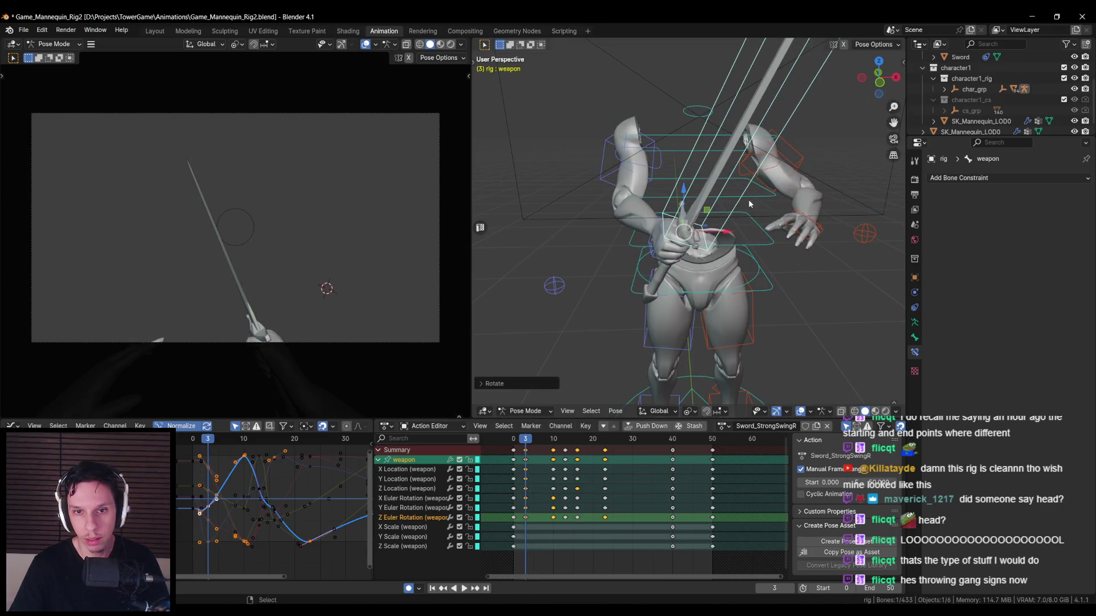
{"action": "key", "text": "space"}
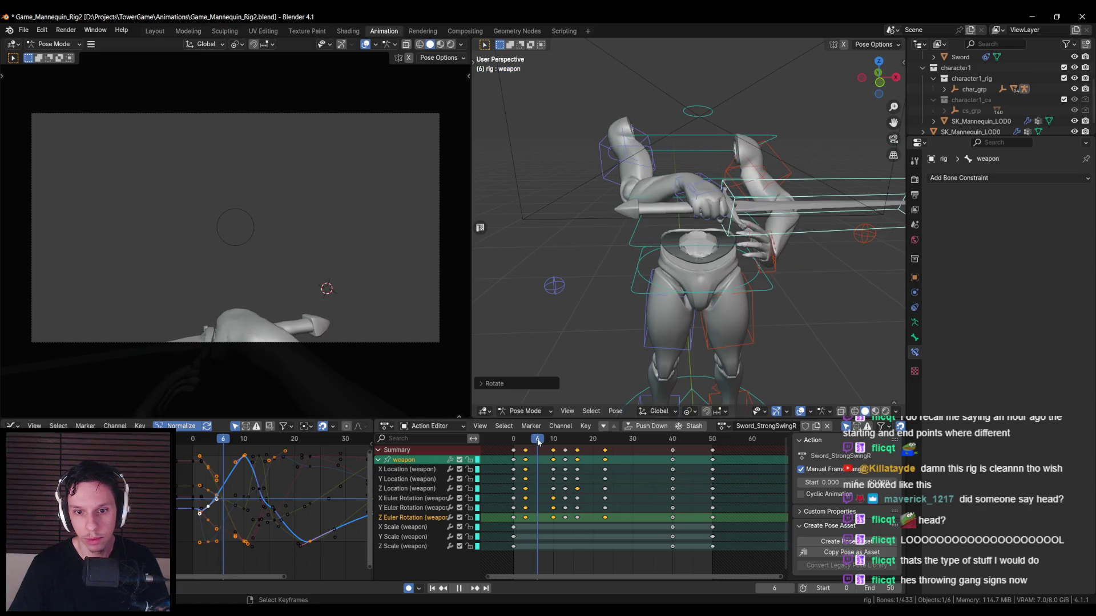
{"action": "mouse_move", "coordinate": [538, 442]}
{"action": "left_mouse_down"}
{"action": "mouse_move", "coordinate": [554, 445]}
{"action": "mouse_move", "coordinate": [534, 451]}
{"action": "left_mouse_up"}
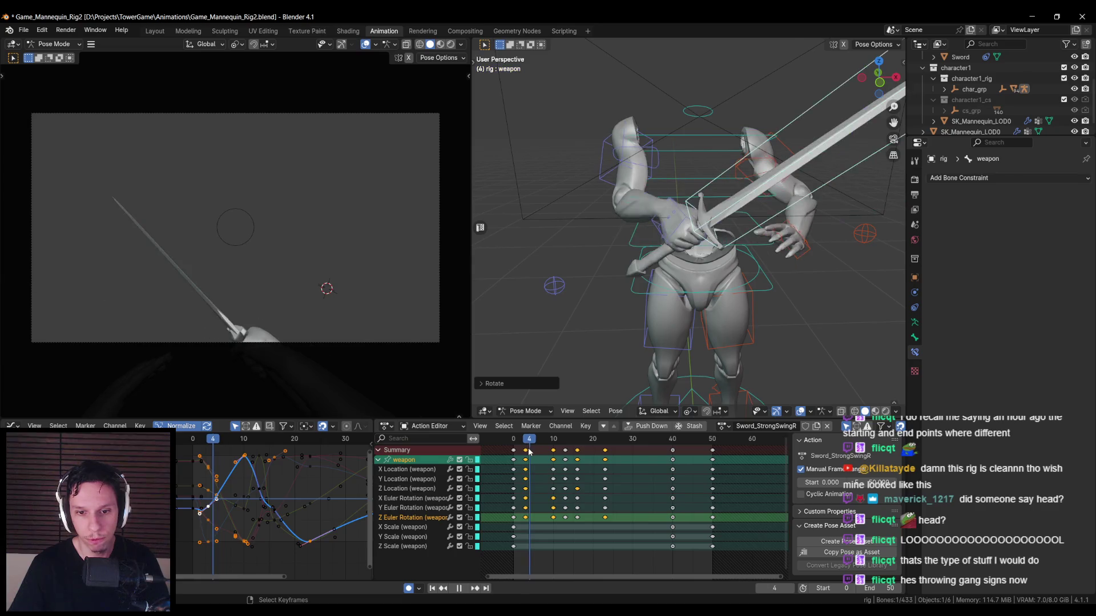
{"action": "key", "text": "Escape"}
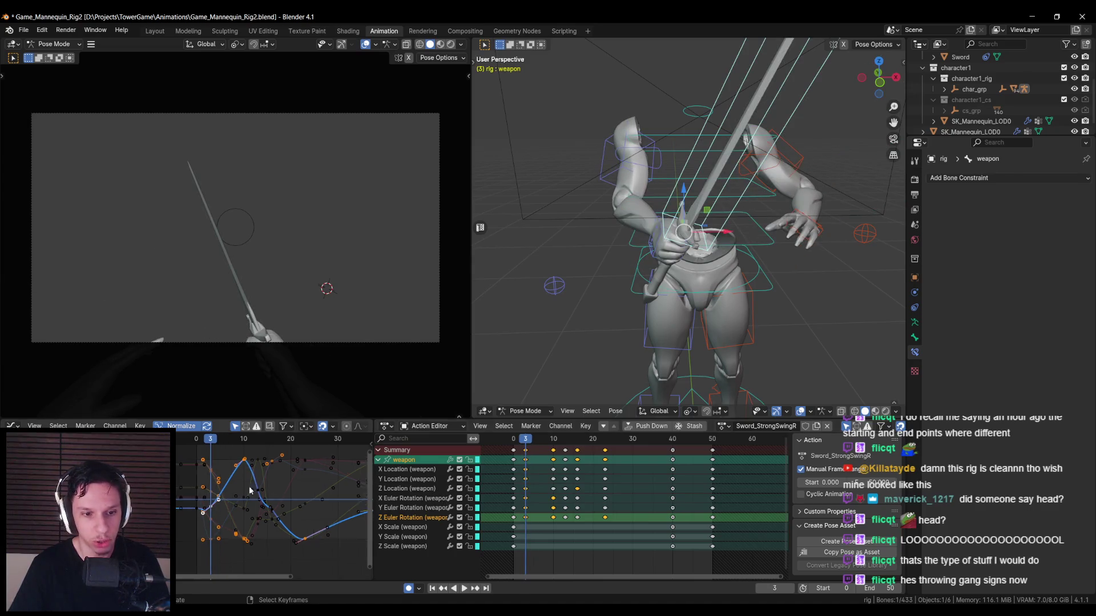
- Frame the Z Euler Rotation curve and replay the early frames of the swing
{"action": "scroll", "coordinate": [286, 503], "scroll_direction": "up", "scroll_amount": 5}
{"action": "key", "text": "KP_Decimal"}
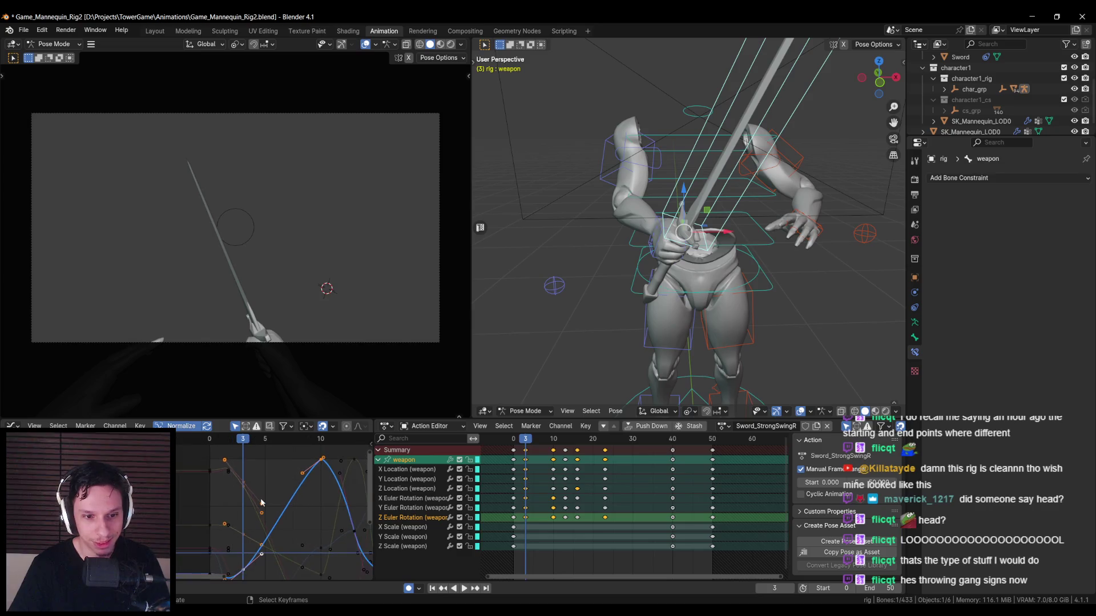
{"action": "scroll", "coordinate": [244, 498], "scroll_direction": "down", "scroll_amount": 5}
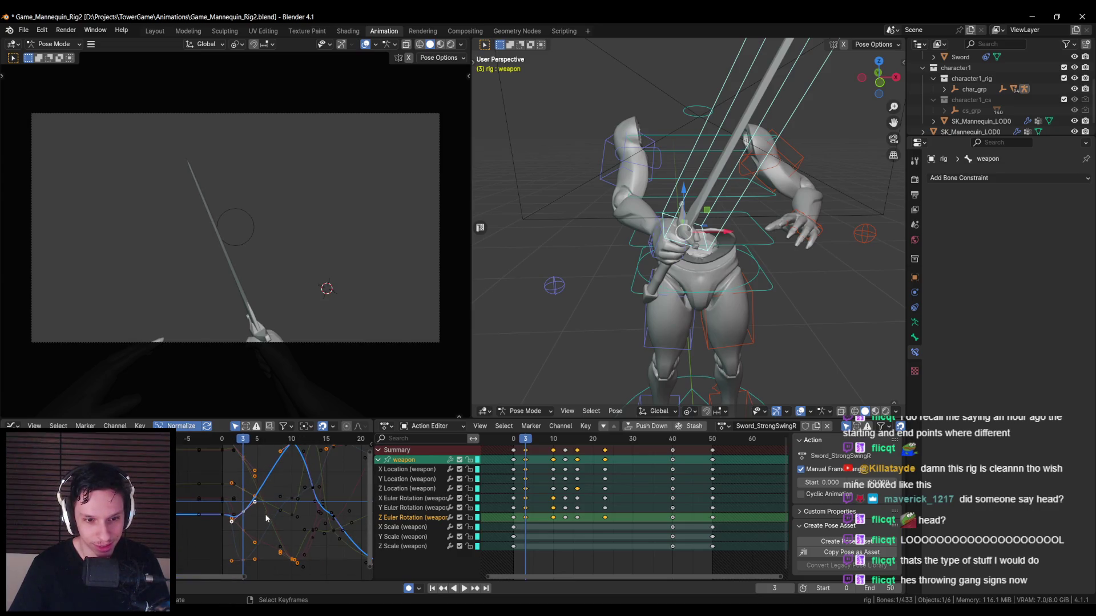
{"action": "key", "text": "space"}
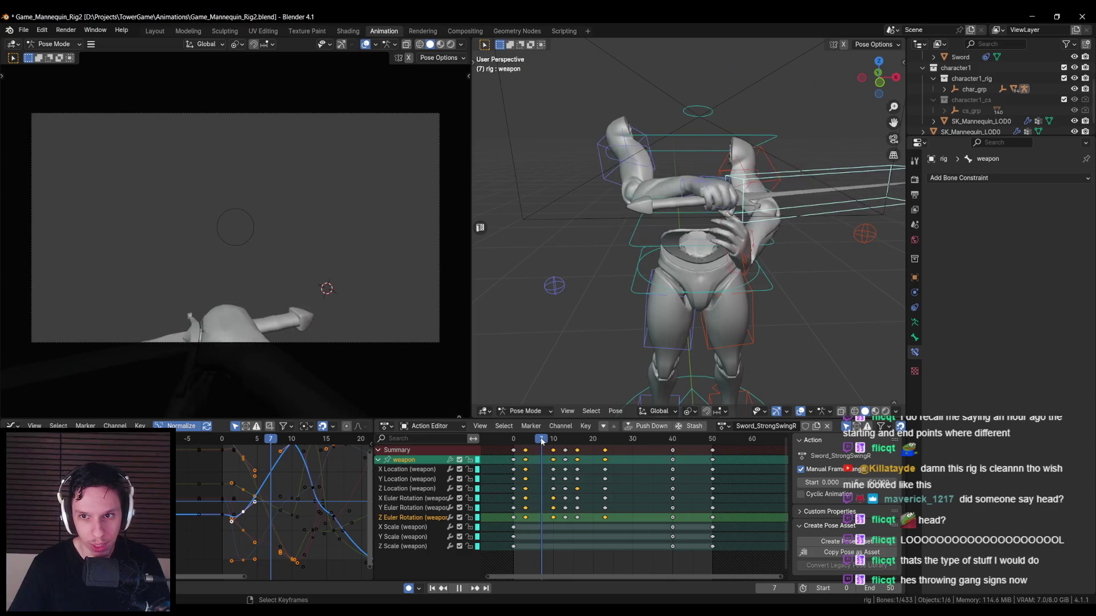
{"action": "mouse_move", "coordinate": [520, 444]}
{"action": "left_mouse_down"}
{"action": "mouse_move", "coordinate": [538, 445]}
{"action": "mouse_move", "coordinate": [525, 443]}
{"action": "left_mouse_up"}
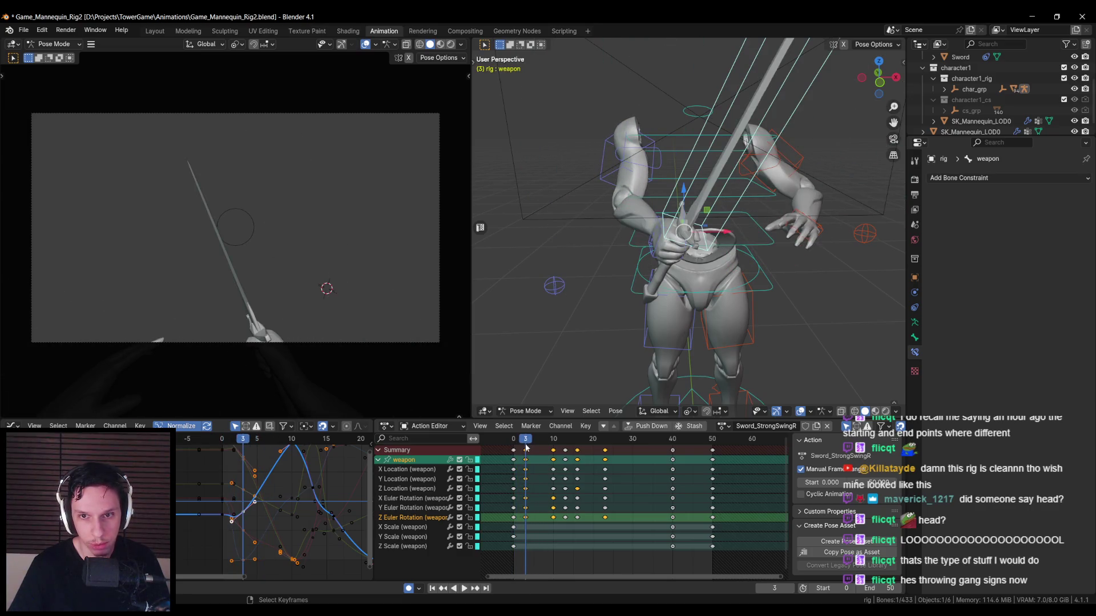
{"action": "scroll", "coordinate": [258, 542], "scroll_direction": "up", "scroll_amount": 3}
{"action": "scroll", "coordinate": [258, 542], "scroll_direction": "down", "scroll_amount": 3}
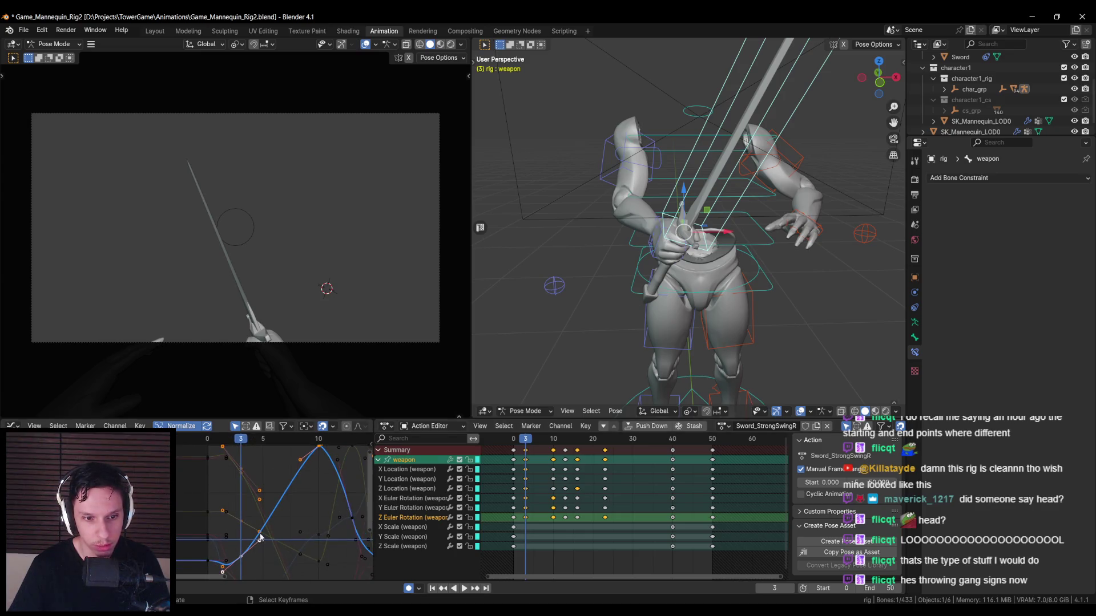
- Move a handle on the Z Euler peak key and review the raise at frames 10 and 4
{"action": "middle_click_drag", "start_coordinate": [257, 547], "coordinate": [243, 546]}
{"action": "left_click", "coordinate": [279, 468]}
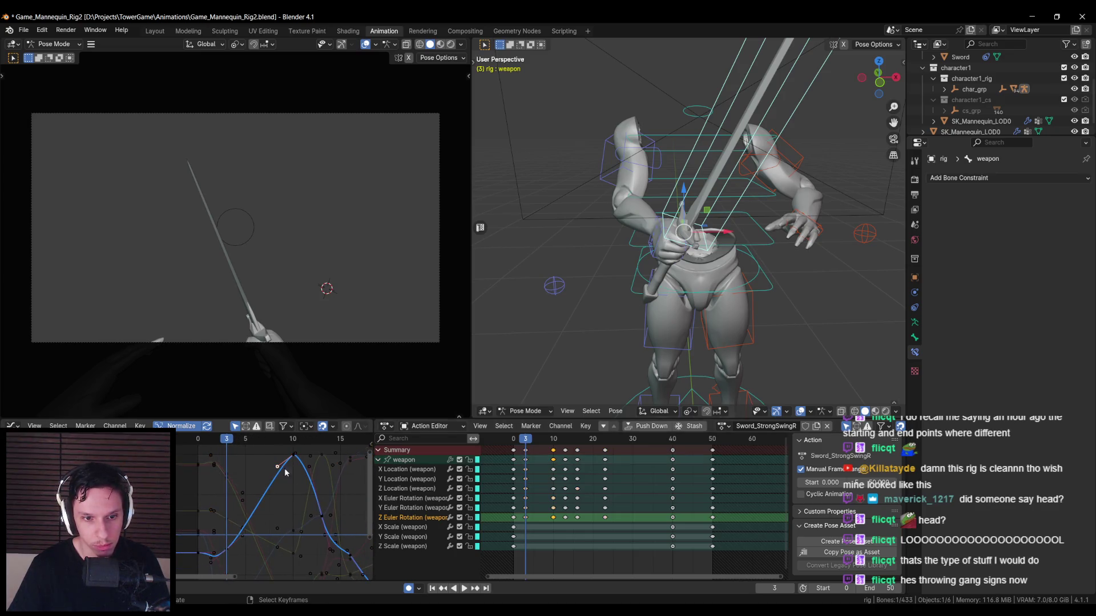
{"action": "key", "text": "g"}
{"action": "left_click", "coordinate": [272, 466]}
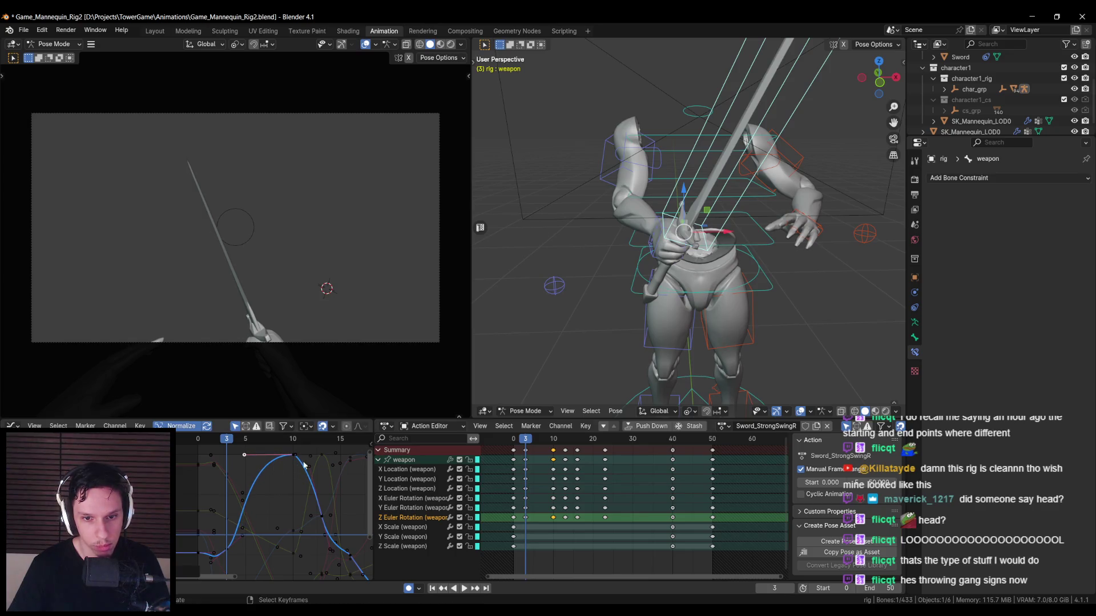
{"action": "key", "text": "space"}
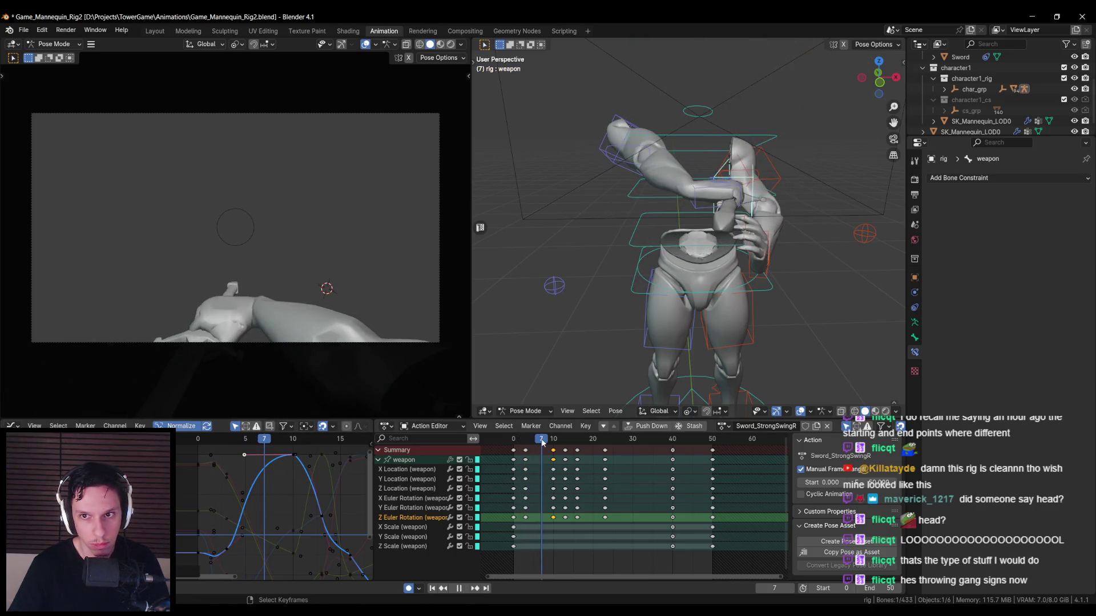
{"action": "key", "text": "Escape"}
{"action": "mouse_move", "coordinate": [526, 443]}
{"action": "left_mouse_down"}
{"action": "mouse_move", "coordinate": [562, 442]}
{"action": "mouse_move", "coordinate": [553, 442]}
{"action": "left_mouse_up"}
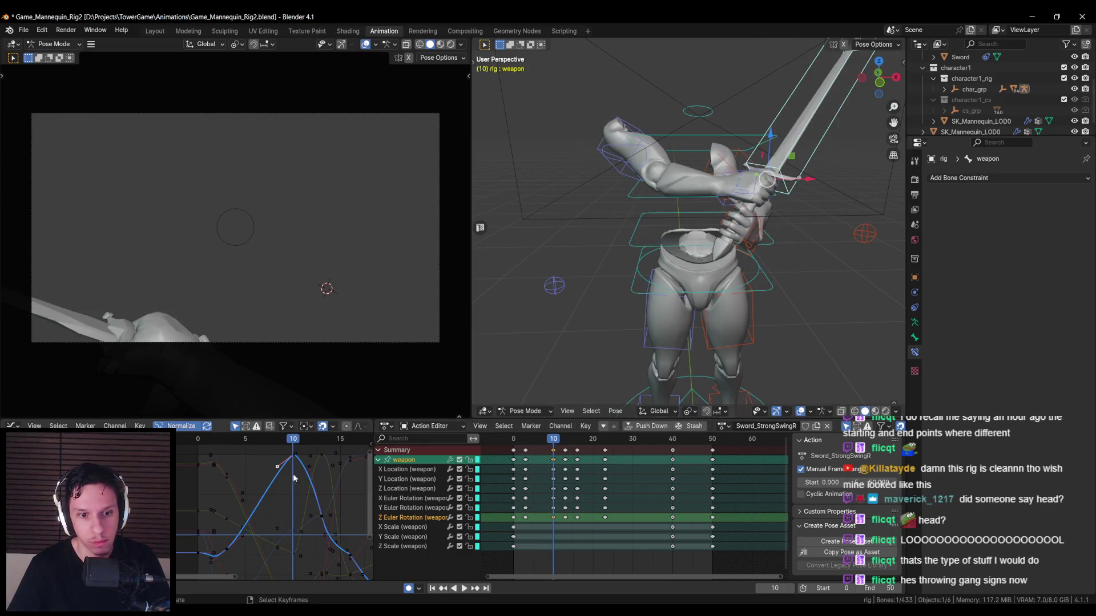
{"action": "scroll", "coordinate": [291, 485], "scroll_direction": "down", "scroll_amount": 3}
{"action": "left_click_drag", "start_coordinate": [545, 441], "coordinate": [529, 441]}
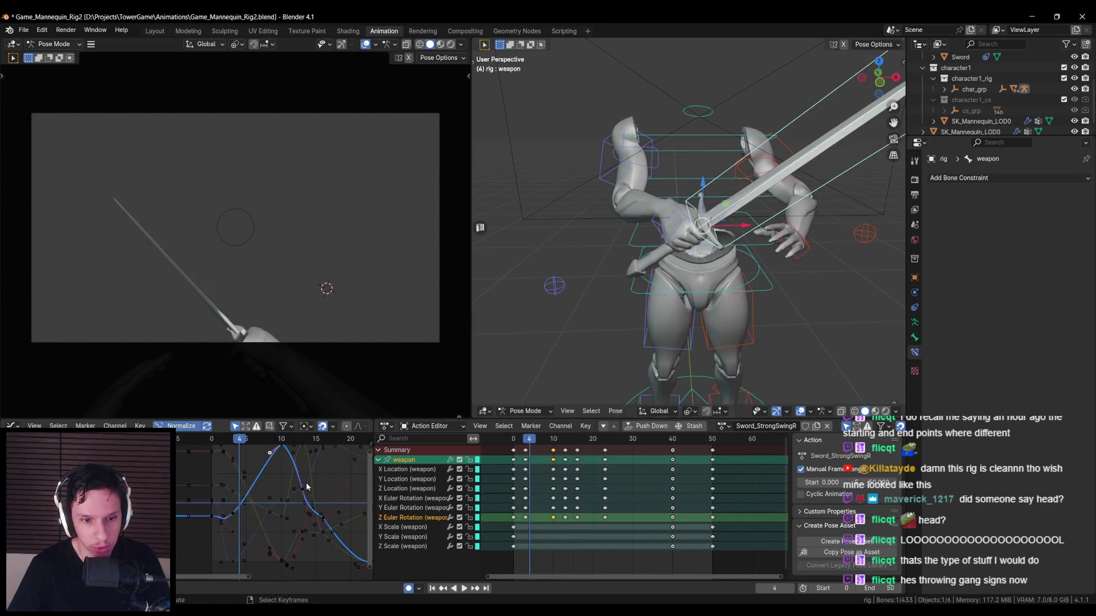
{"action": "middle_click_drag", "start_coordinate": [259, 494], "coordinate": [267, 487]}
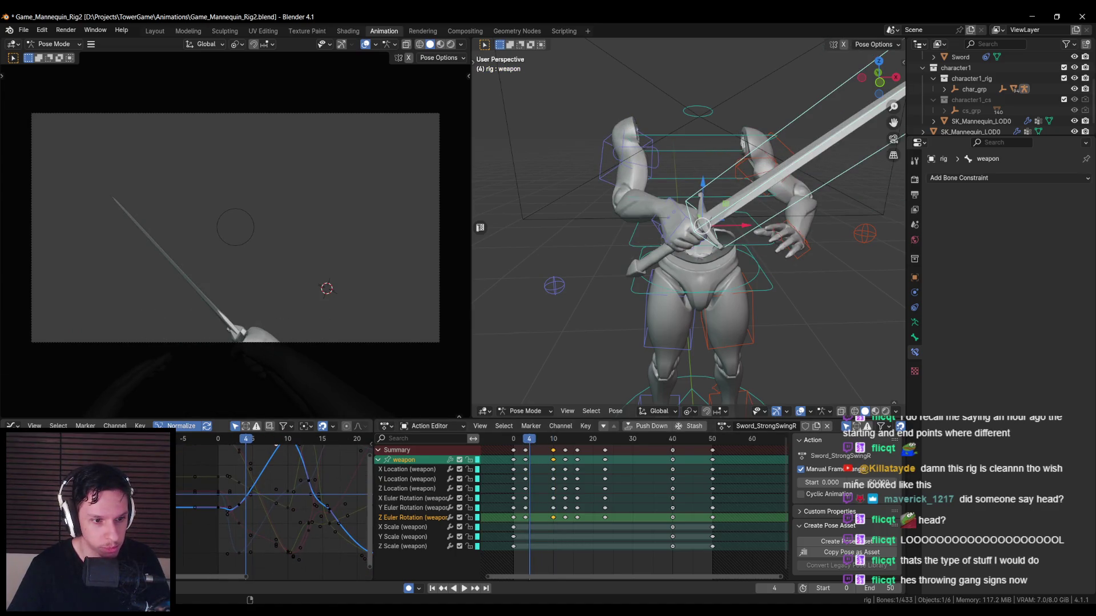
{"action": "left_click", "coordinate": [411, 499]}
- Delete the weapon's Y Euler Rotation key at frame 10 and play back
{"action": "middle_click_drag", "start_coordinate": [238, 502], "coordinate": [234, 510]}
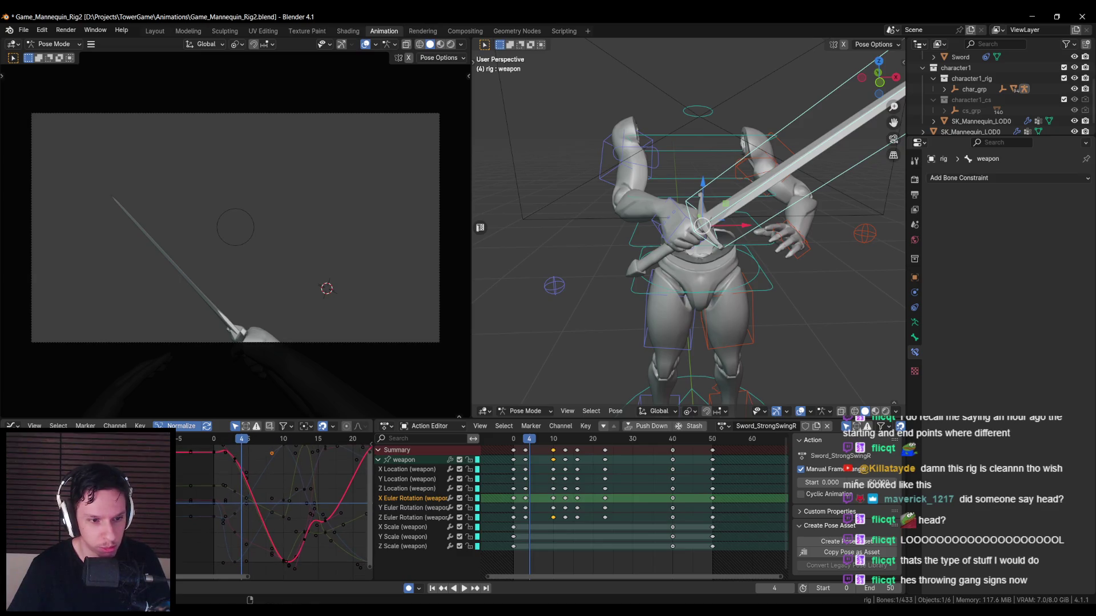
{"action": "left_click", "coordinate": [411, 508]}
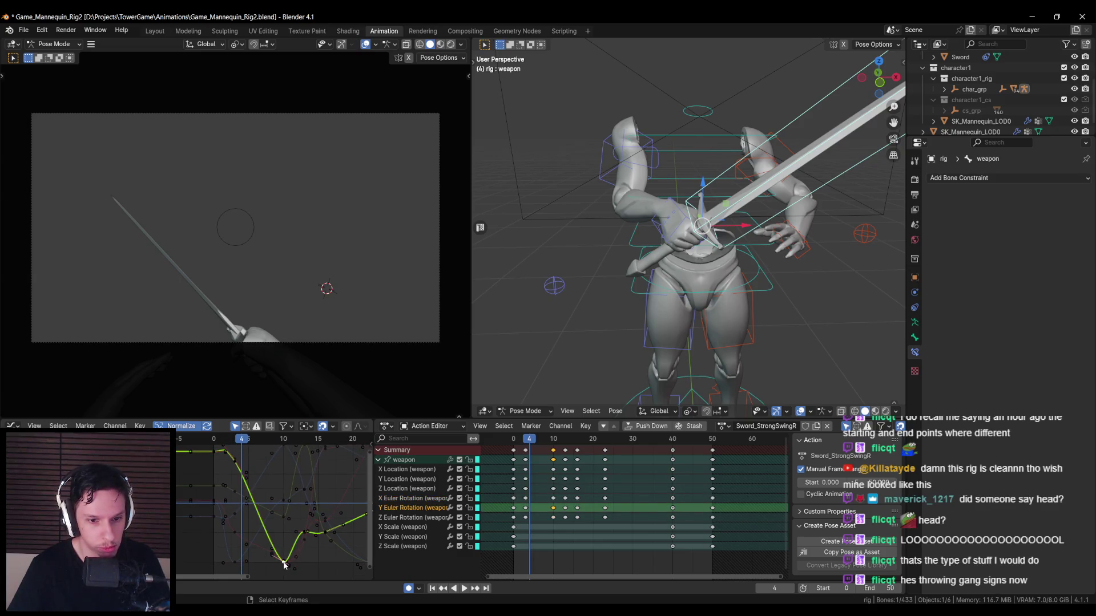
{"action": "key", "text": "Delete"}
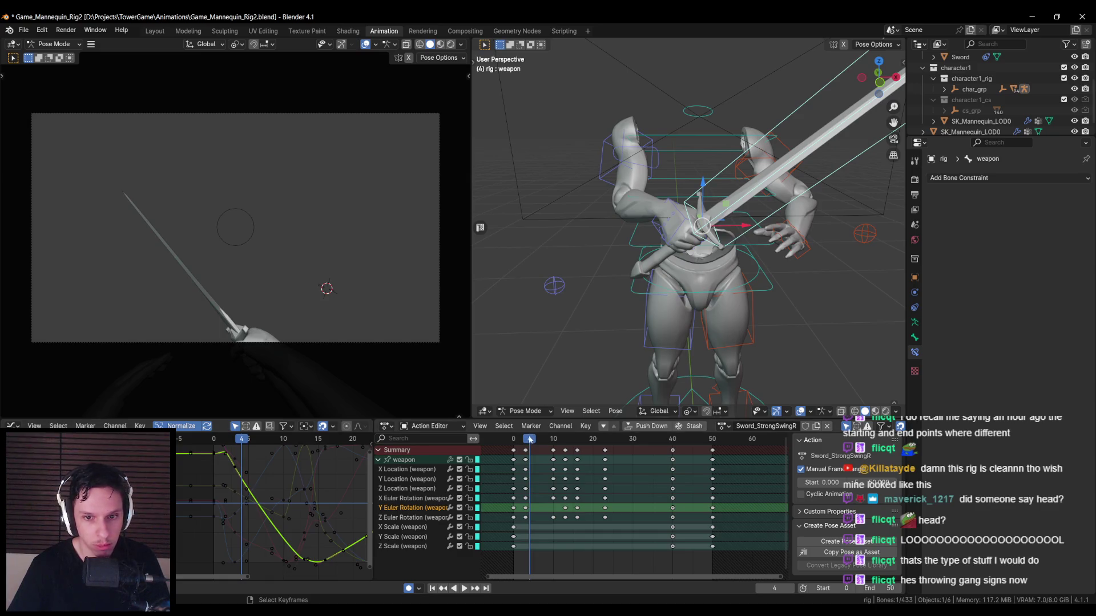
{"action": "key", "text": "space"}
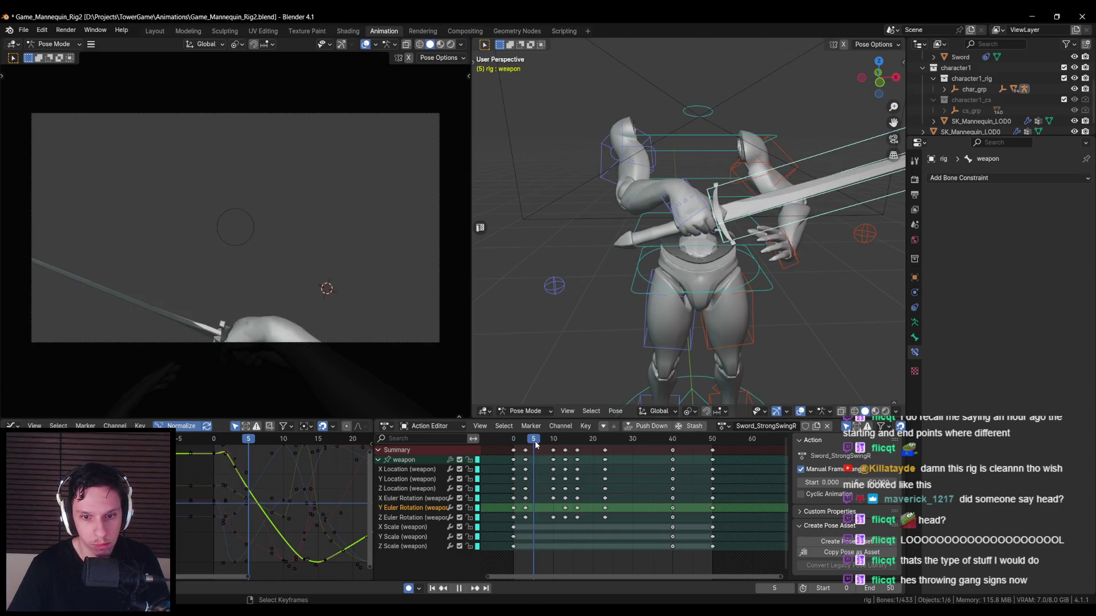
{"action": "key", "text": "space"}
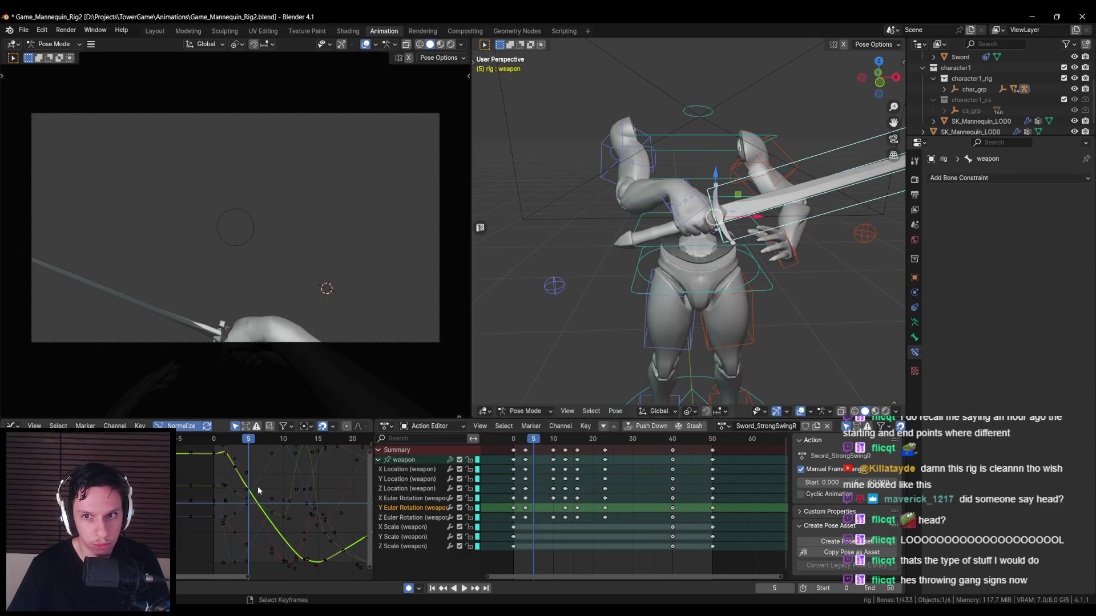
- Delete the Z rotation key at frame 10 and reshape a Z curve handle
{"action": "left_click", "coordinate": [282, 465]}
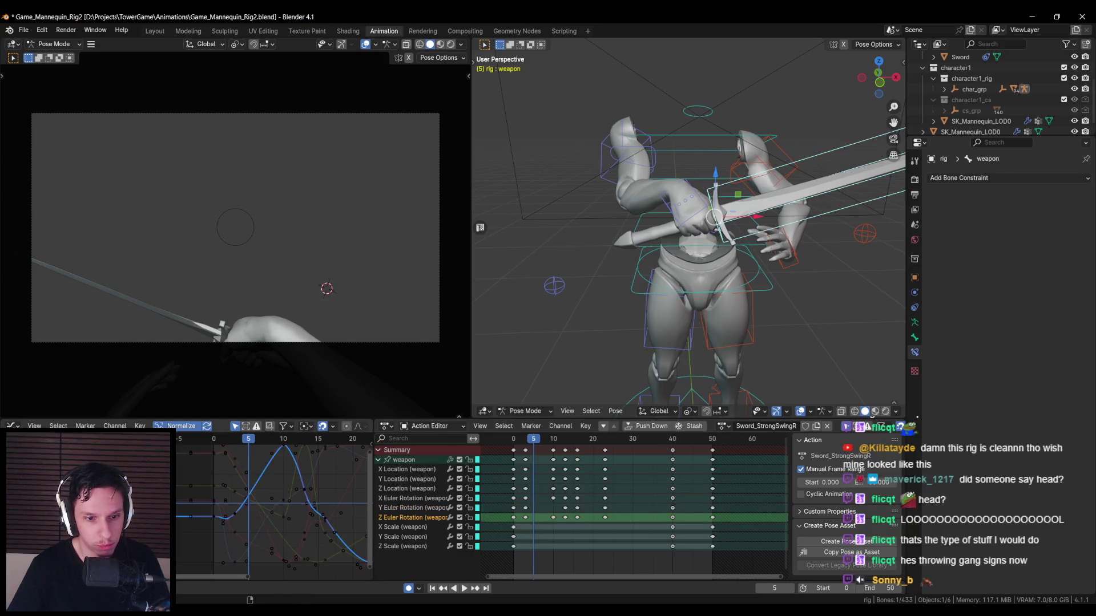
{"action": "left_click", "coordinate": [270, 458]}
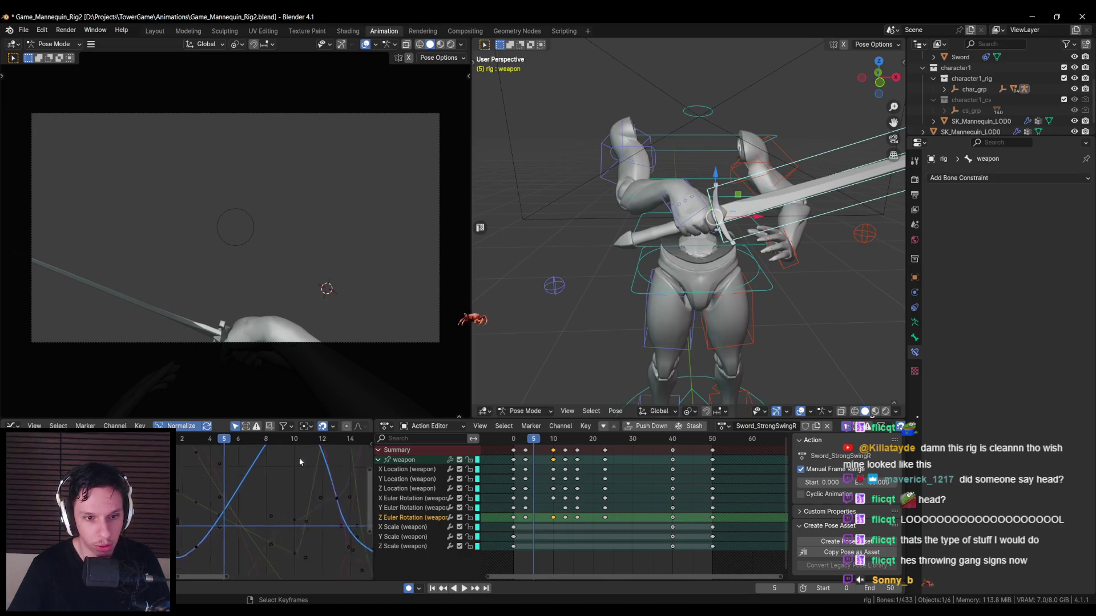
{"action": "key", "text": "KP_Decimal"}
{"action": "key", "text": "Delete"}
{"action": "scroll", "coordinate": [286, 499], "scroll_direction": "down", "scroll_amount": 5}
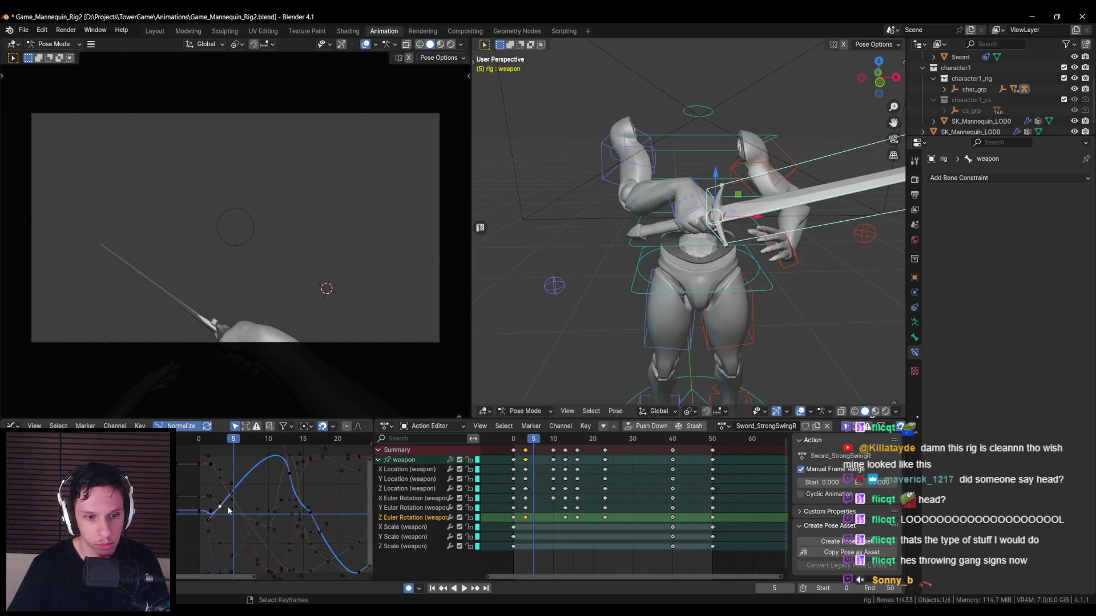
{"action": "scroll", "coordinate": [289, 474], "scroll_direction": "down", "scroll_amount": 2}
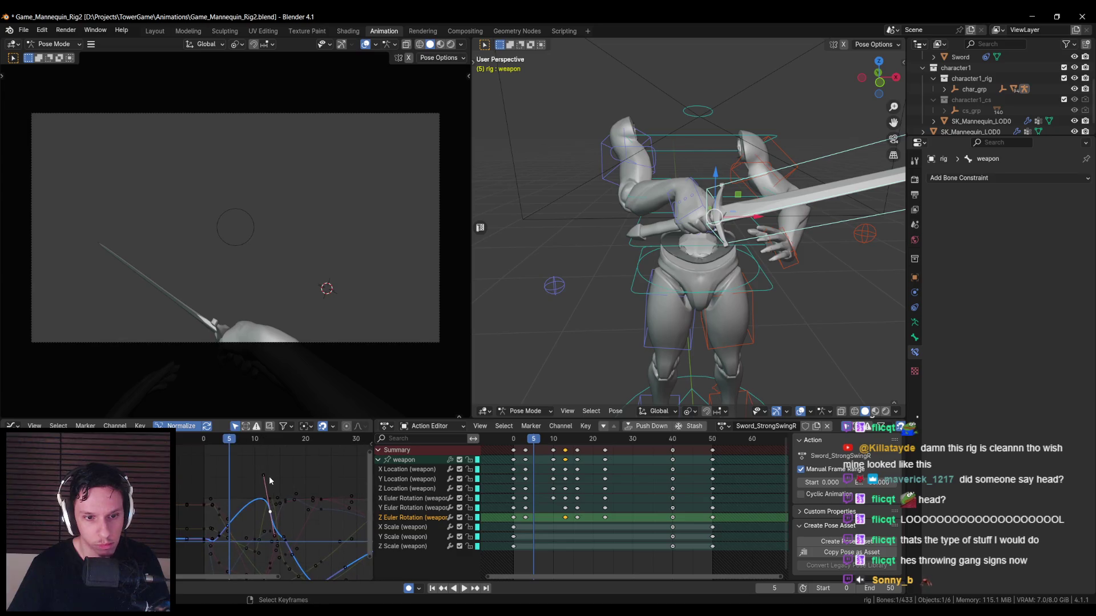
{"action": "left_click", "coordinate": [261, 473]}
{"action": "key", "text": "g"}
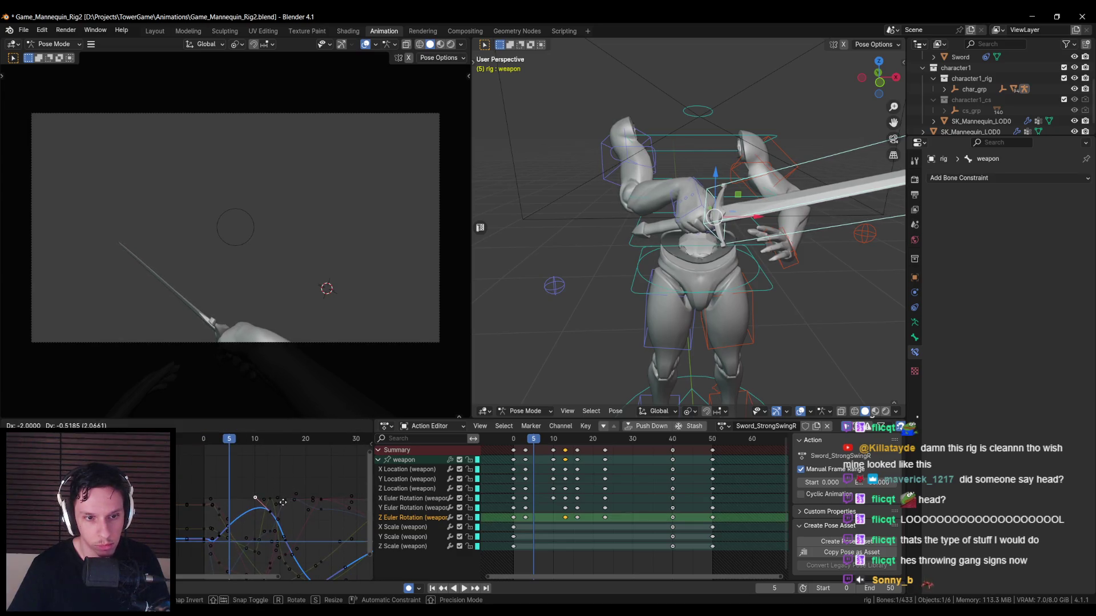
{"action": "left_click", "coordinate": [283, 495]}
- Check the pose at frames 7 and 5, bring the Z peak key to frame 10, and replay
{"action": "left_click", "coordinate": [521, 440]}
{"action": "key", "text": "space"}
{"action": "left_click_drag", "start_coordinate": [521, 442], "coordinate": [541, 441]}
{"action": "key", "text": "space"}
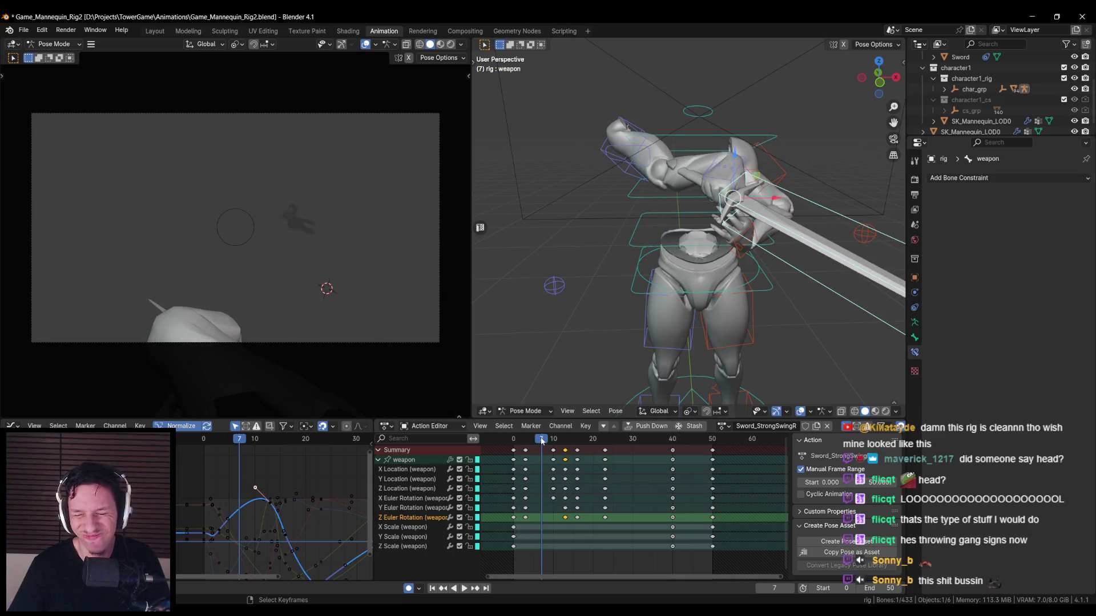
{"action": "key", "text": "Left"}
{"action": "key", "text": "Left"}
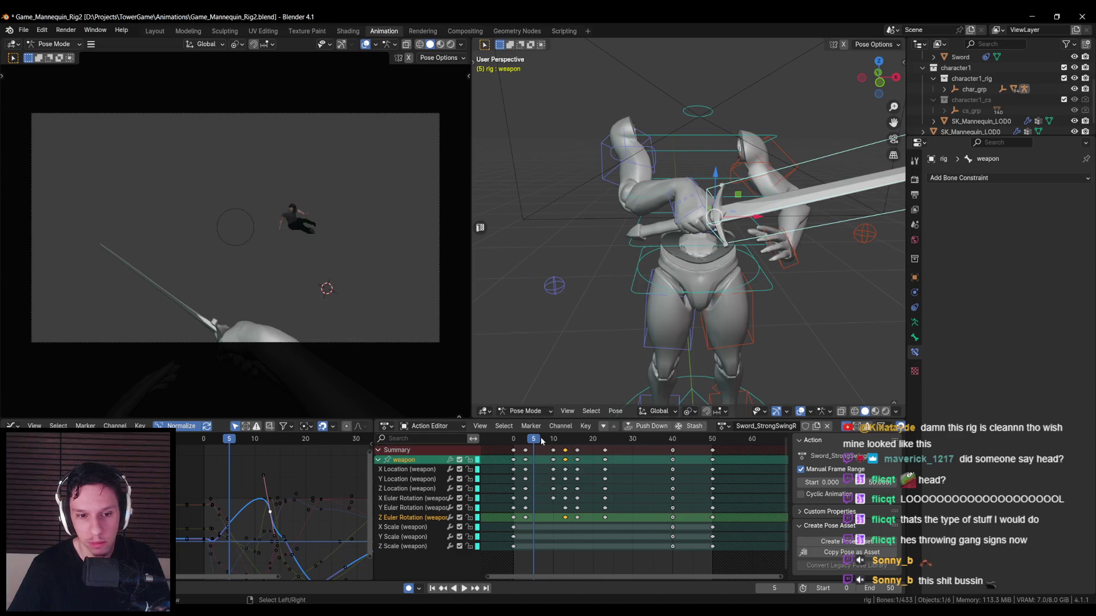
{"action": "key", "text": "ctrl+z"}
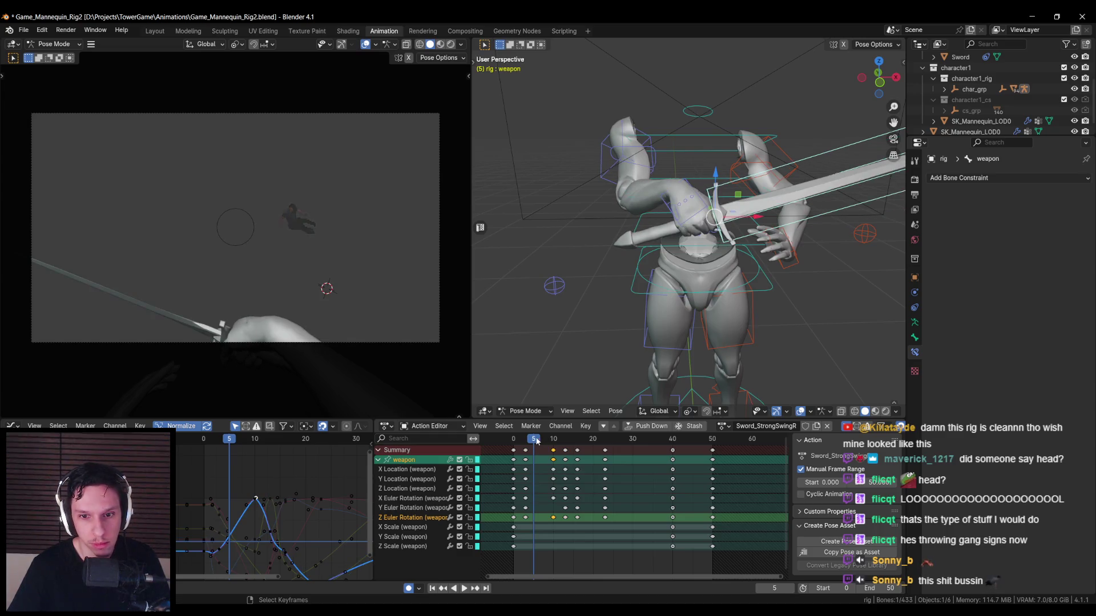
{"action": "key", "text": "space"}
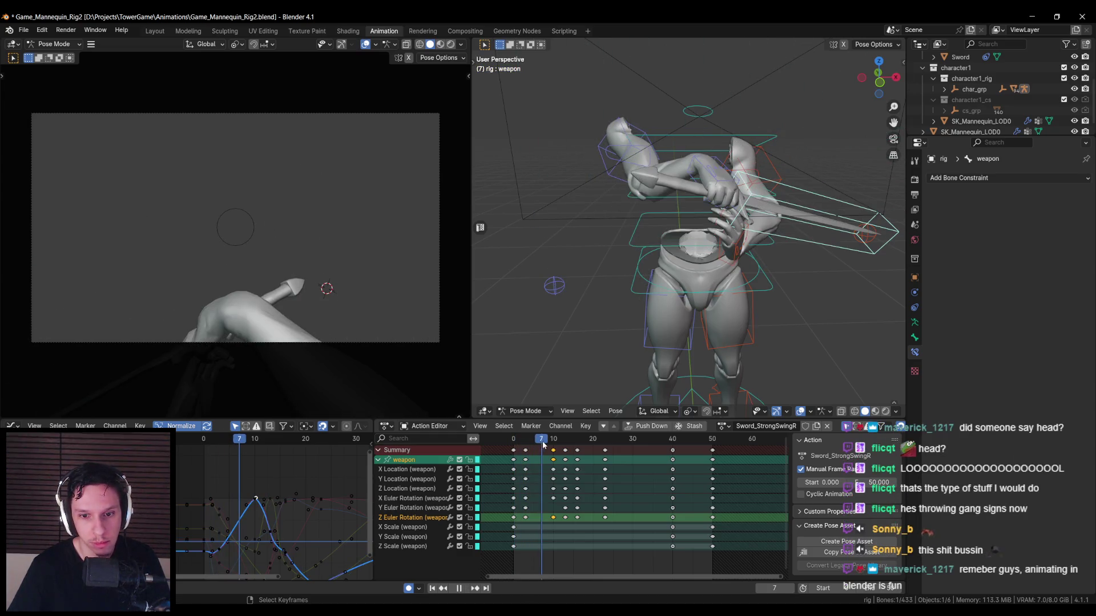
- At frame 10, re-rotate and key the weapon bone about its local Z axis, tilting the sword over the shoulder
{"action": "key", "text": "space"}
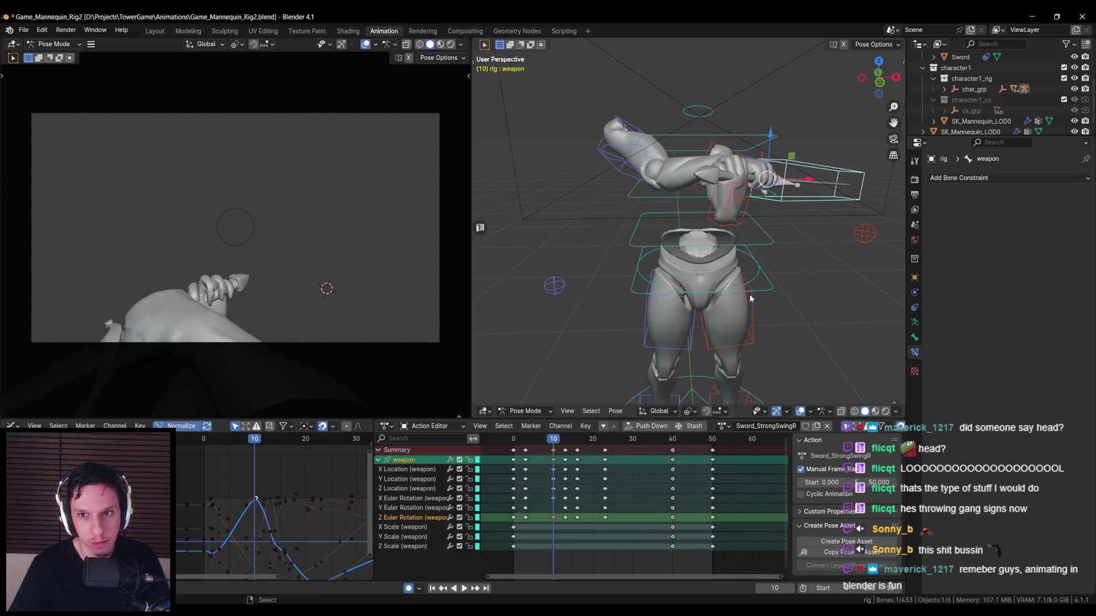
{"action": "middle_click_drag", "start_coordinate": [750, 299], "coordinate": [758, 329]}
{"action": "key", "text": "r"}
{"action": "key", "text": "x"}
{"action": "key", "text": "z"}
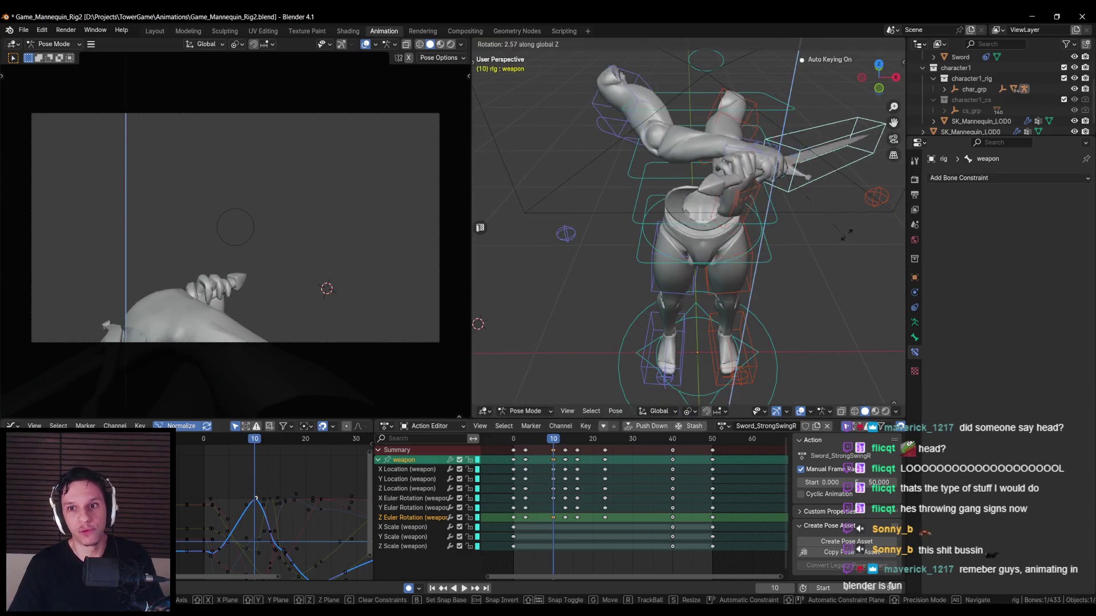
{"action": "middle_click_drag", "start_coordinate": [830, 203], "coordinate": [832, 214], "text": "alt"}
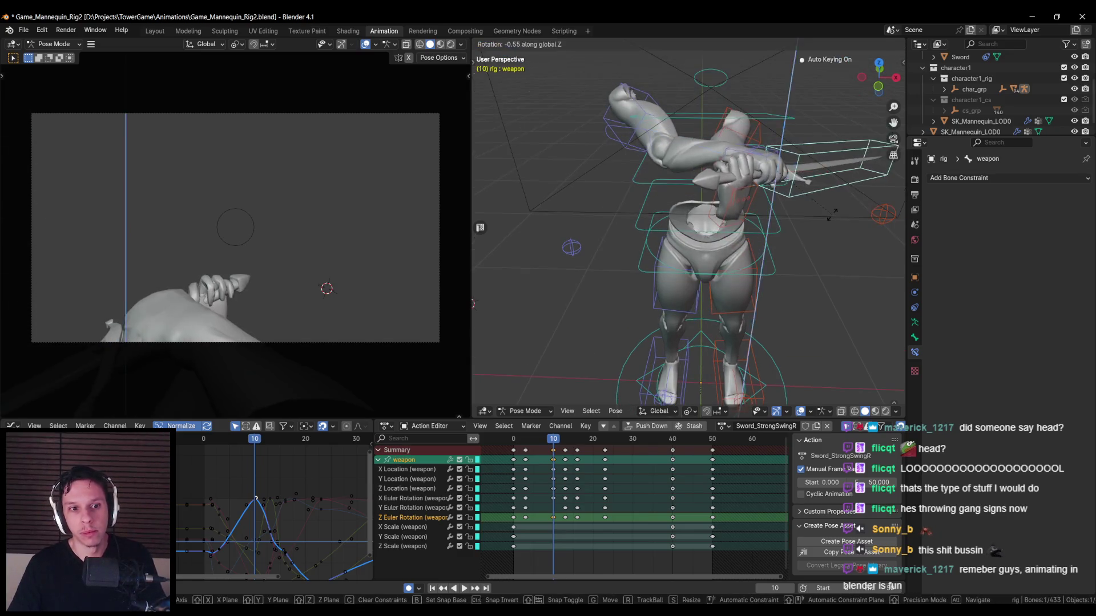
{"action": "key", "text": "z"}
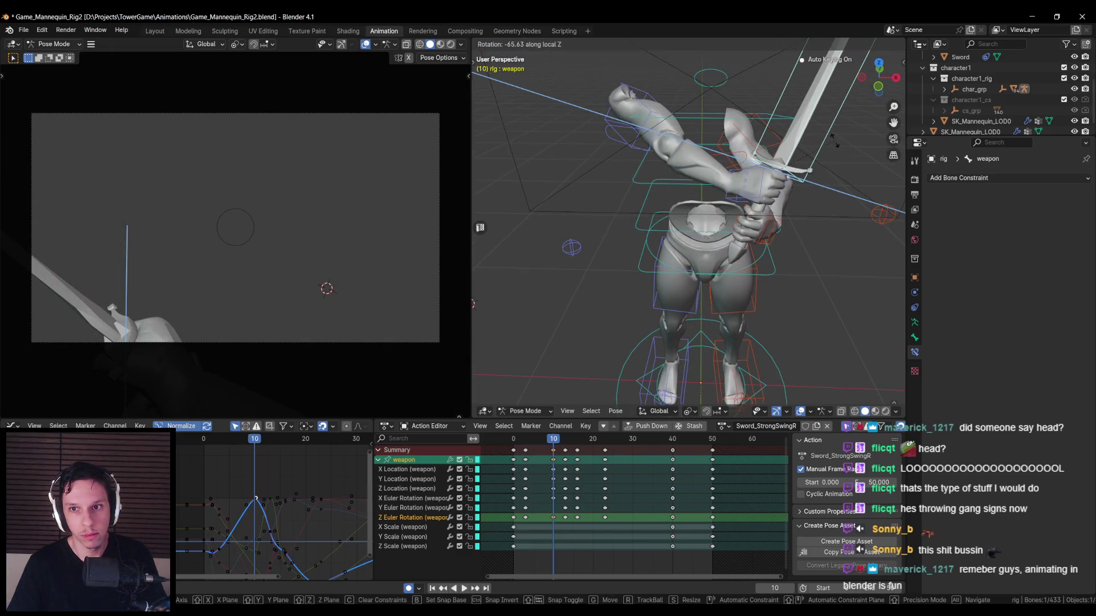
{"action": "left_click", "coordinate": [833, 144]}
- Play the swing to review it, then stop with the playhead back at frame 3
{"action": "key", "text": "space"}
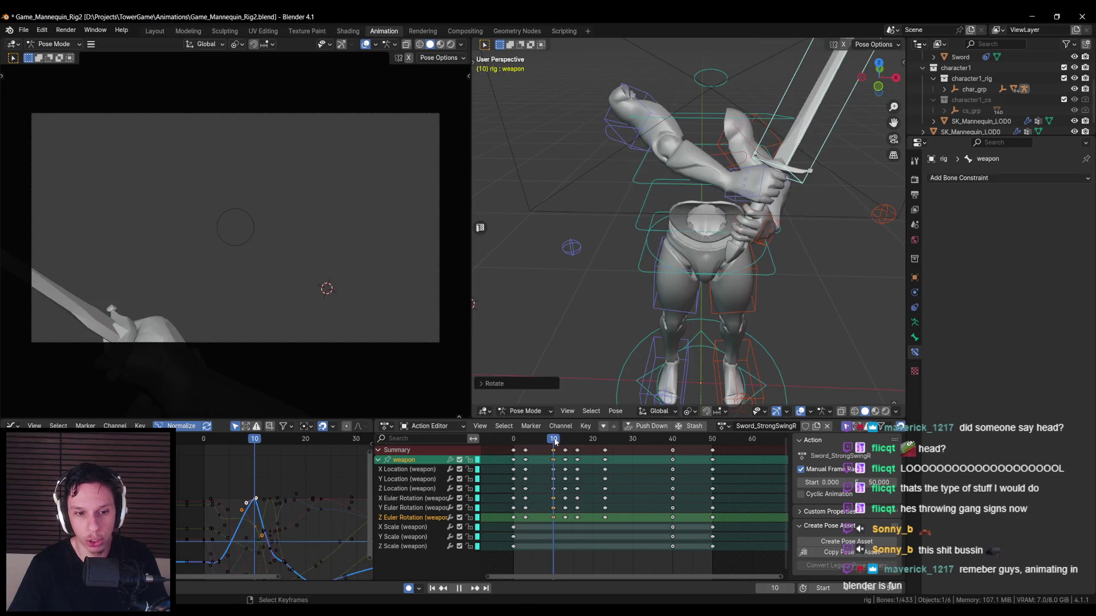
{"action": "mouse_move", "coordinate": [555, 441]}
{"action": "left_mouse_down"}
{"action": "mouse_move", "coordinate": [526, 441]}
{"action": "mouse_move", "coordinate": [556, 523]}
{"action": "left_mouse_up"}
{"action": "key", "text": "space"}
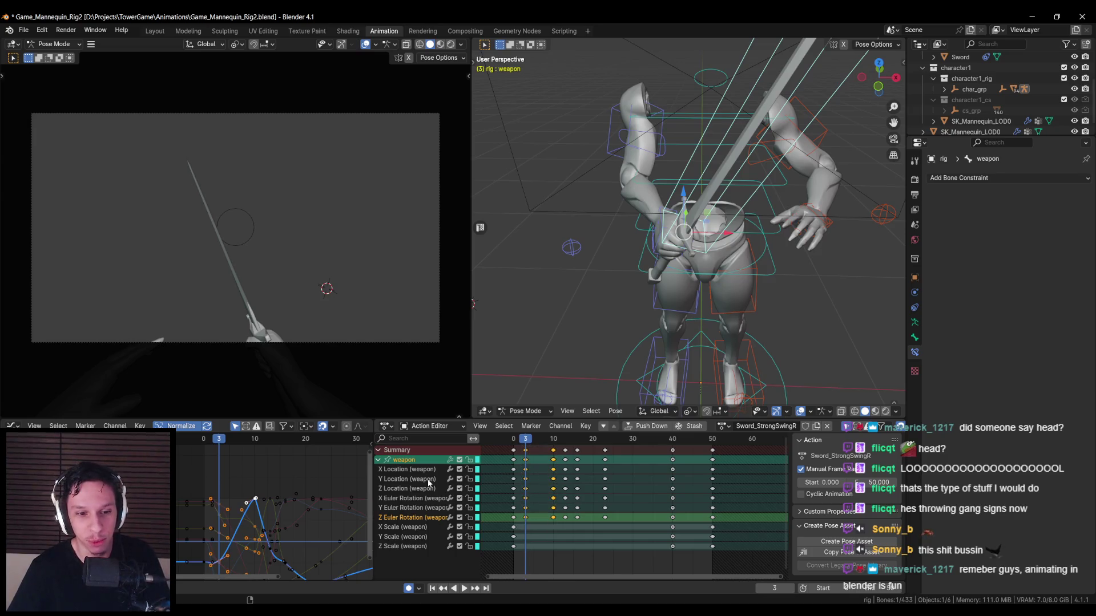
{"action": "scroll", "coordinate": [256, 491], "scroll_direction": "up", "scroll_amount": 1}
{"action": "scroll", "coordinate": [253, 499], "scroll_direction": "up", "scroll_amount": 2}
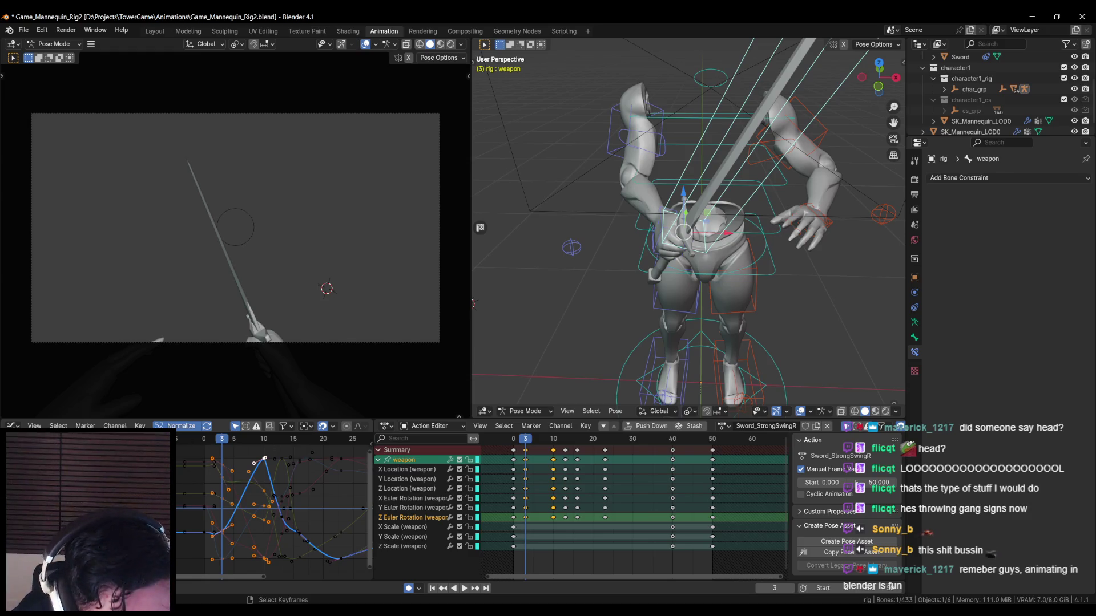
{"action": "scroll", "coordinate": [278, 501], "scroll_direction": "up", "scroll_amount": 1}
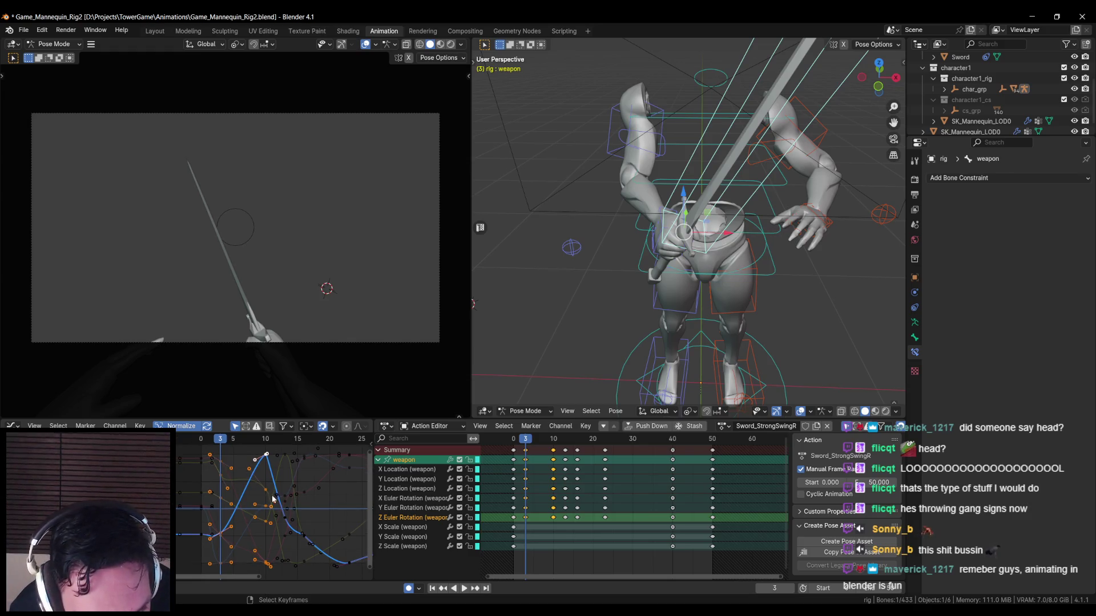
{"action": "scroll", "coordinate": [270, 505], "scroll_direction": "up", "scroll_amount": 1}
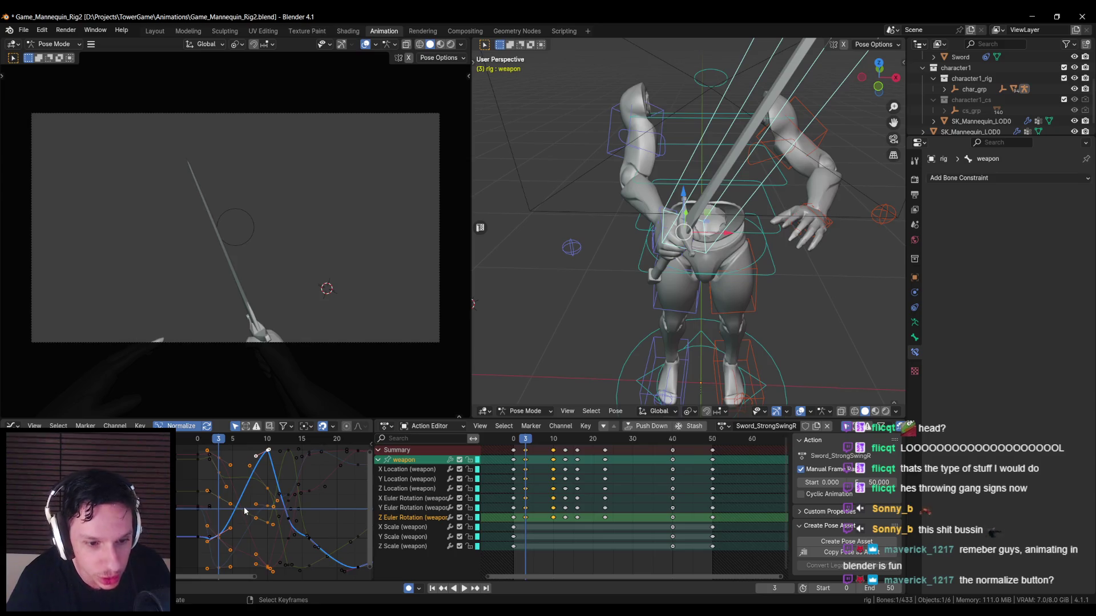
{"action": "scroll", "coordinate": [239, 485], "scroll_direction": "up", "scroll_amount": 5}
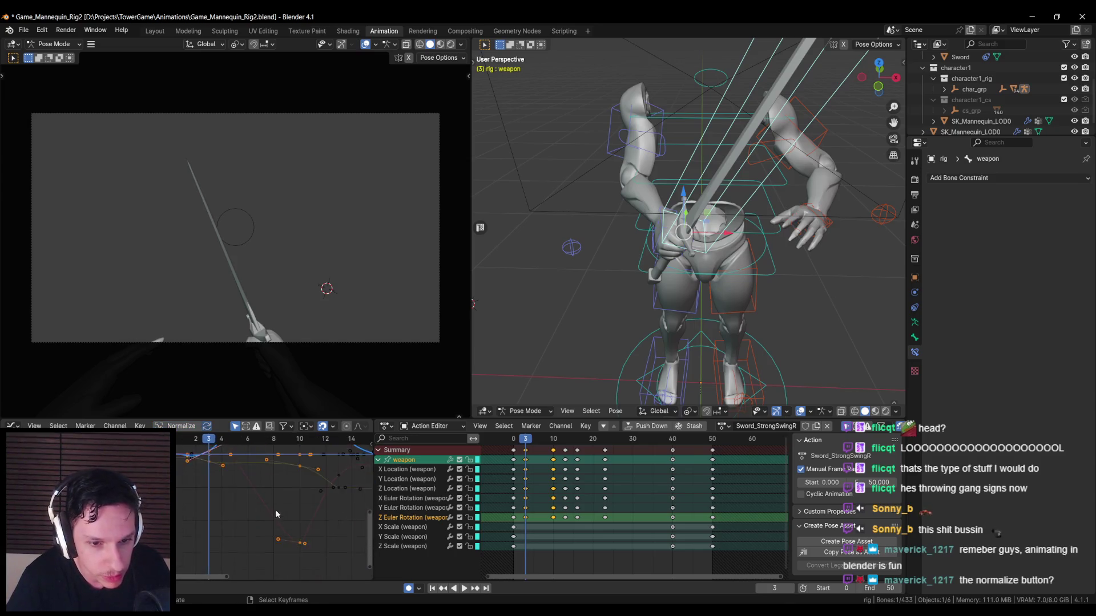
{"action": "scroll", "coordinate": [278, 520], "scroll_direction": "down", "scroll_amount": 4}
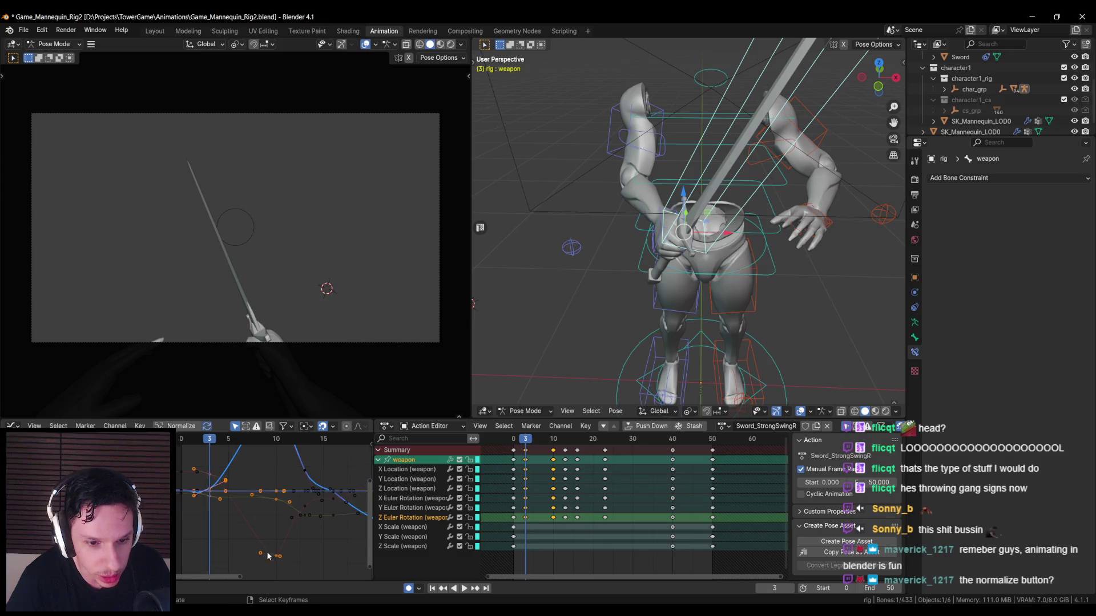
- Compare the shallower and deeper X rotation dips by playback, keeping the deeper dip near frame 10
{"action": "left_click", "coordinate": [278, 558]}
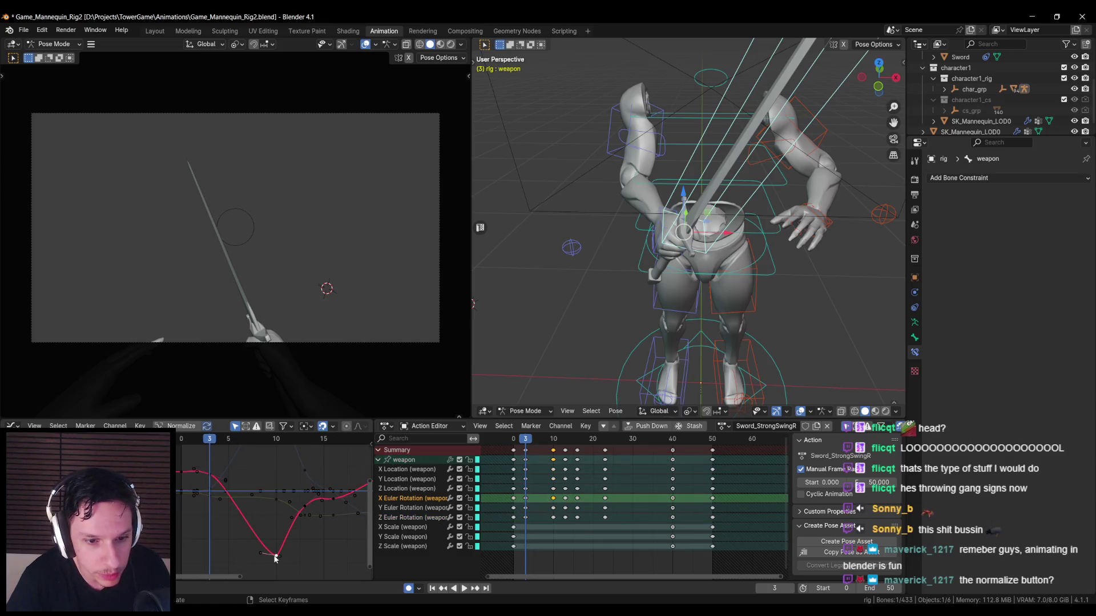
{"action": "key", "text": "ctrl+z"}
{"action": "key", "text": "space"}
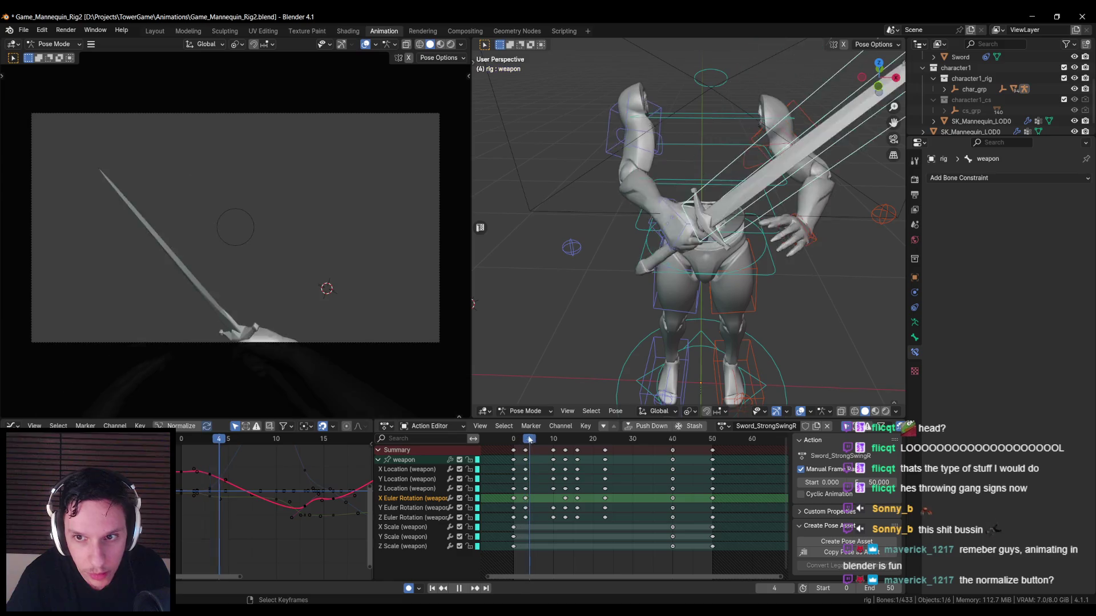
{"action": "key", "text": "Escape"}
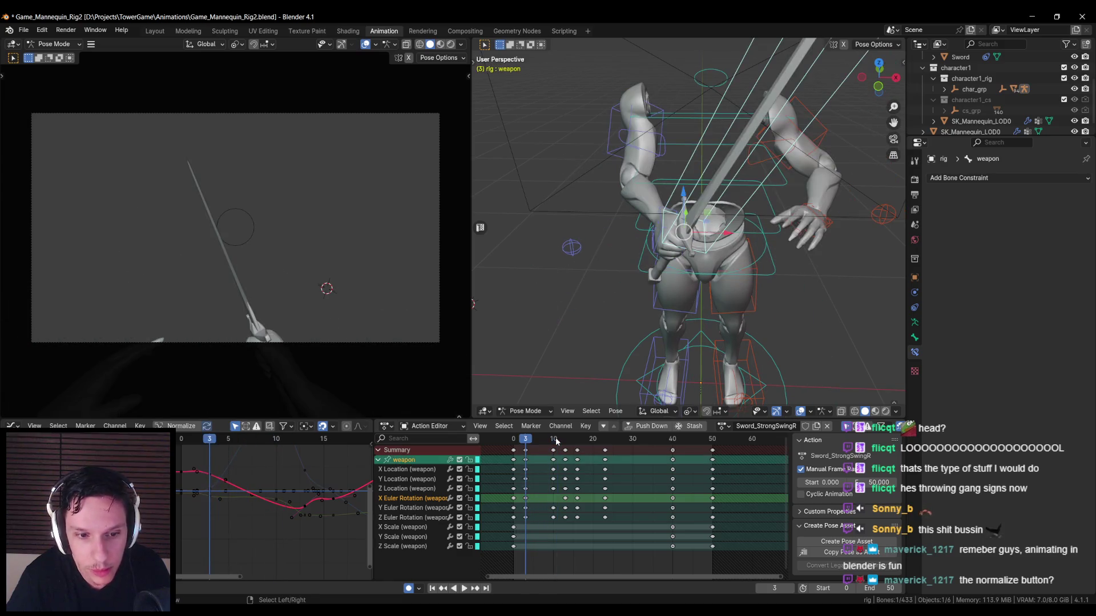
{"action": "key", "text": "ctrl+shift+z"}
{"action": "key", "text": "space"}
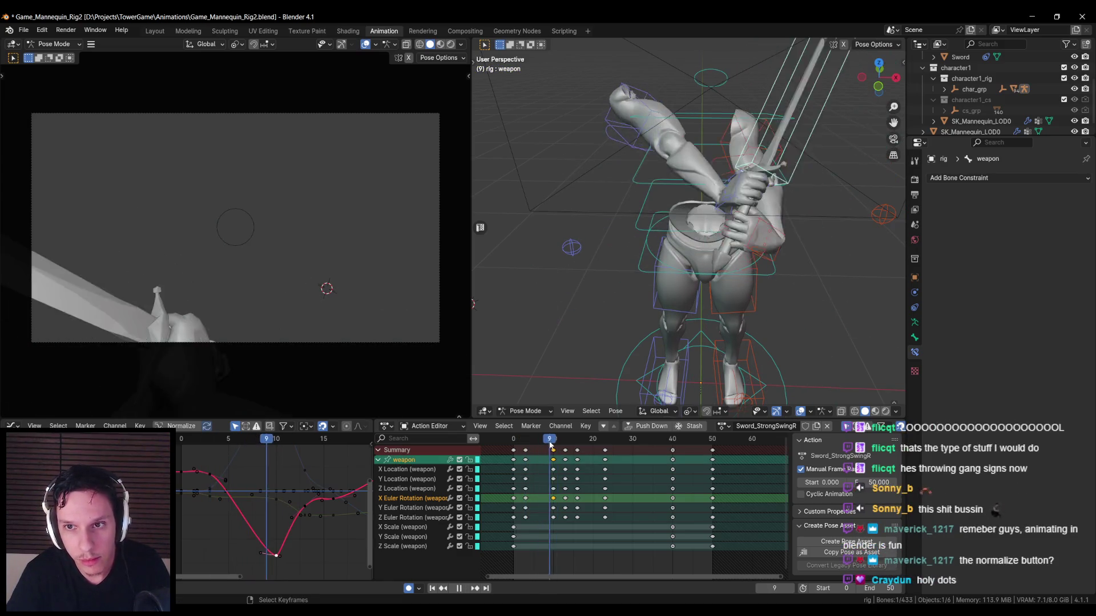
{"action": "mouse_move", "coordinate": [550, 446]}
{"action": "left_mouse_down"}
{"action": "mouse_move", "coordinate": [599, 448]}
{"action": "mouse_move", "coordinate": [525, 452]}
{"action": "left_mouse_up"}
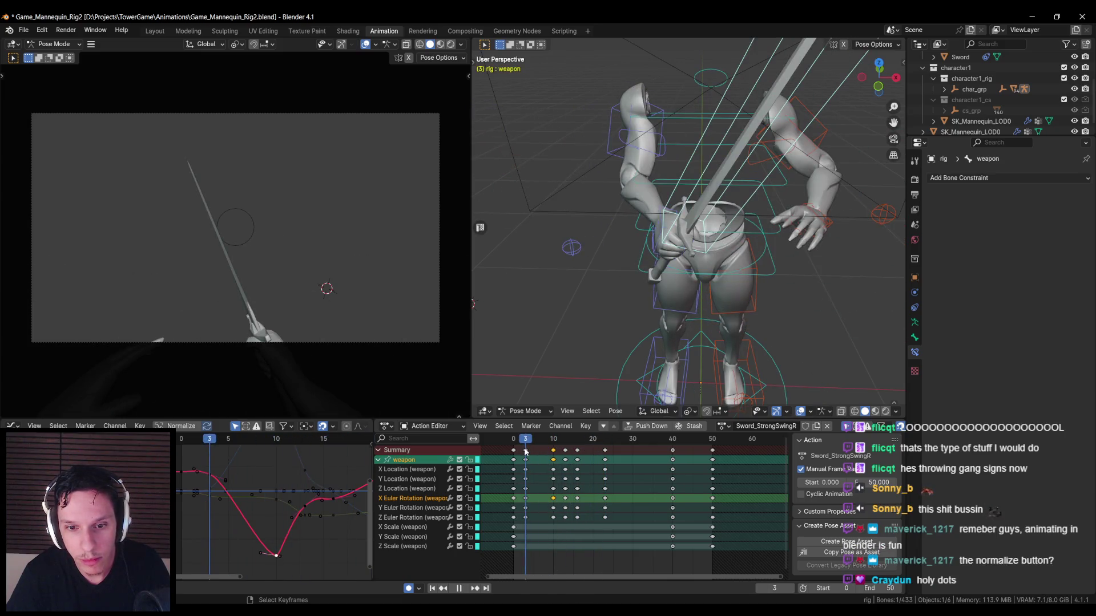
{"action": "key", "text": "space"}
- Show frames 0–20 with Normalize enabled and select the keys at frames 3 and 10
{"action": "scroll", "coordinate": [283, 477], "scroll_direction": "down", "scroll_amount": 2}
{"action": "middle_click_drag", "start_coordinate": [283, 477], "coordinate": [265, 503]}
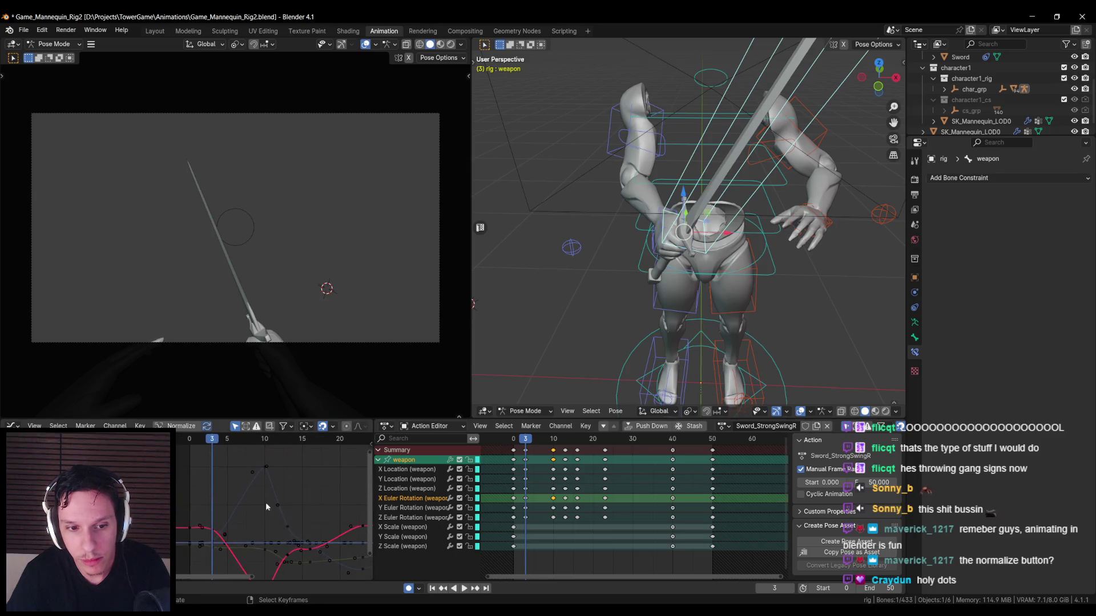
{"action": "left_click", "coordinate": [178, 428]}
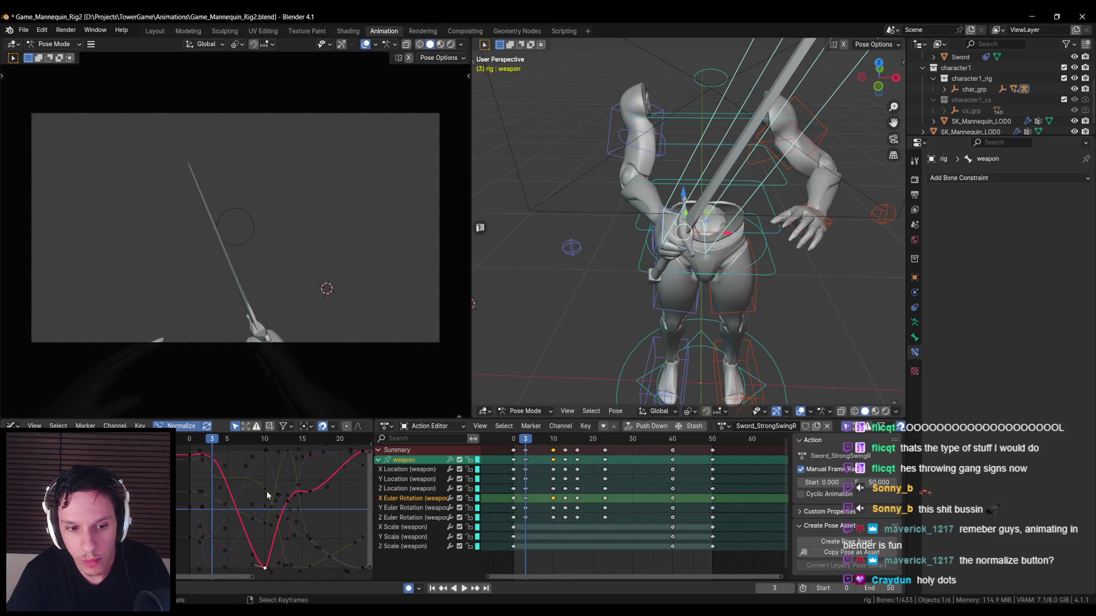
{"action": "left_click_drag", "start_coordinate": [526, 448], "coordinate": [557, 525]}
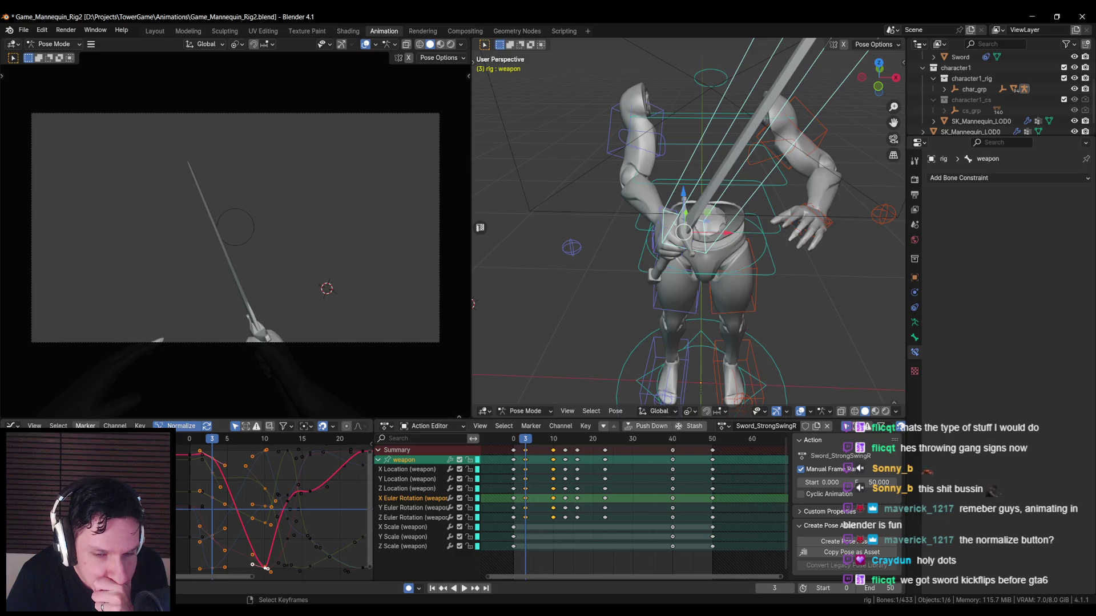
- Try Linear interpolation on the selected keys, play it back, then undo it
{"action": "left_click", "coordinate": [140, 425]}
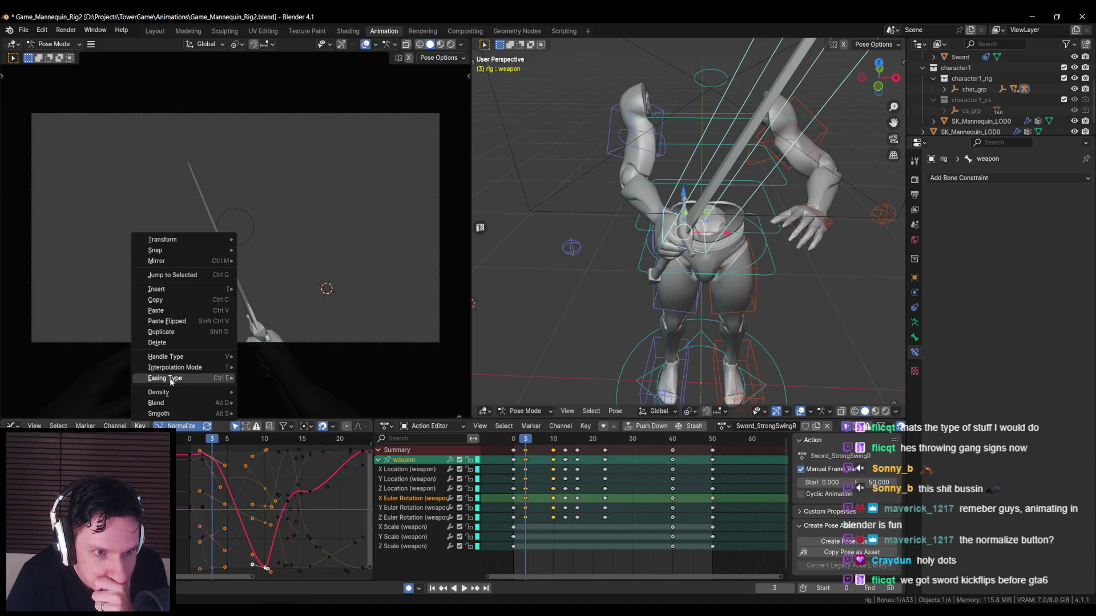
{"action": "mouse_move", "coordinate": [170, 369]}
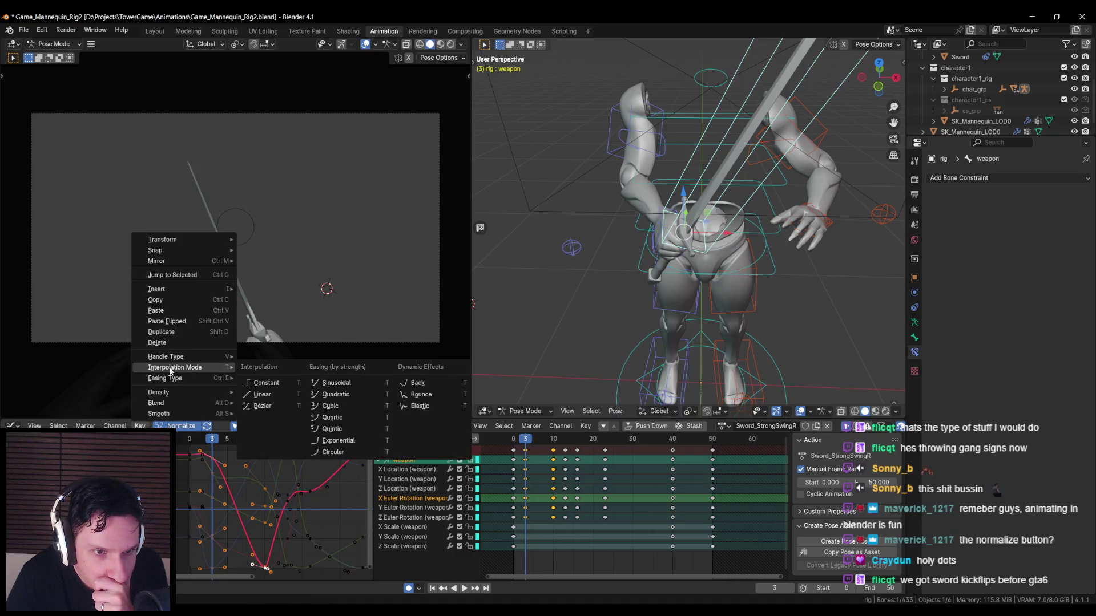
{"action": "left_click", "coordinate": [270, 394]}
{"action": "key", "text": "space"}
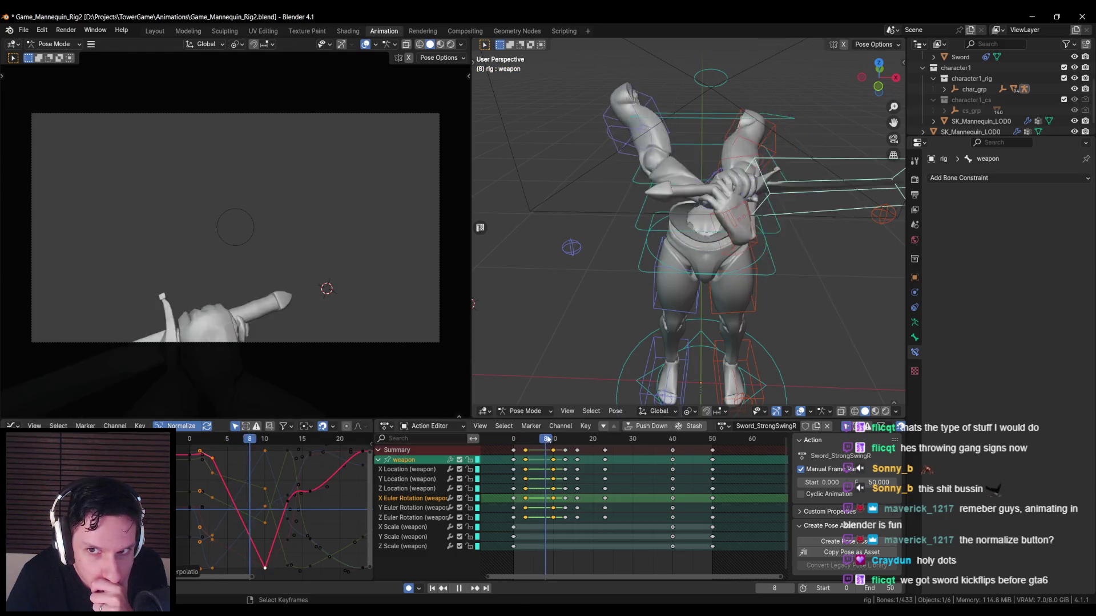
{"action": "key", "text": "Escape"}
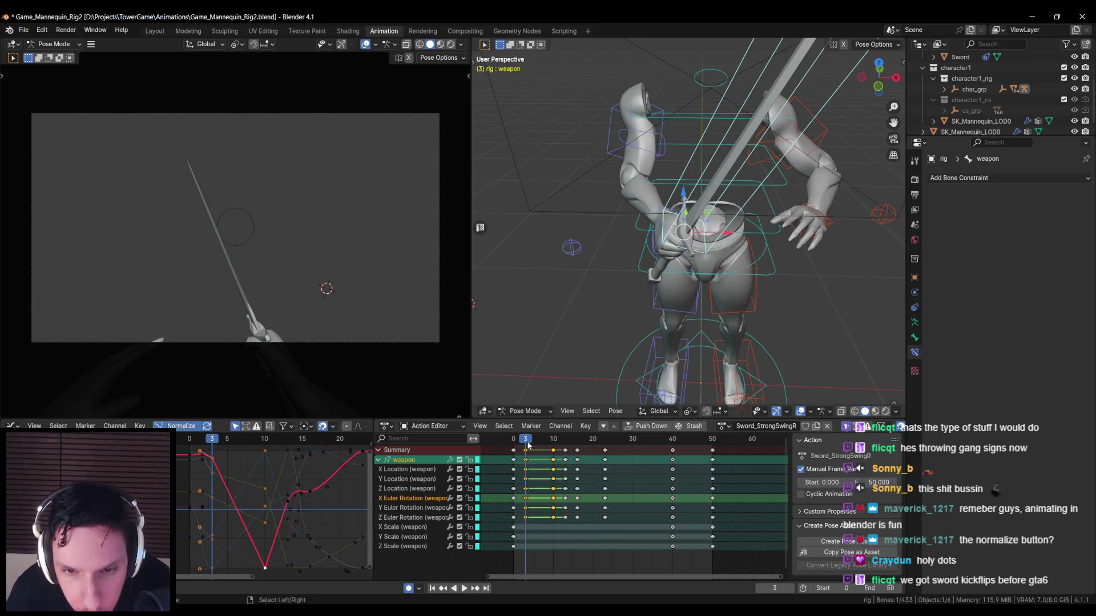
{"action": "key", "text": "ctrl+z"}
- Set the selected keys to Bézier interpolation with Automatic Easing
{"action": "left_click", "coordinate": [139, 426]}
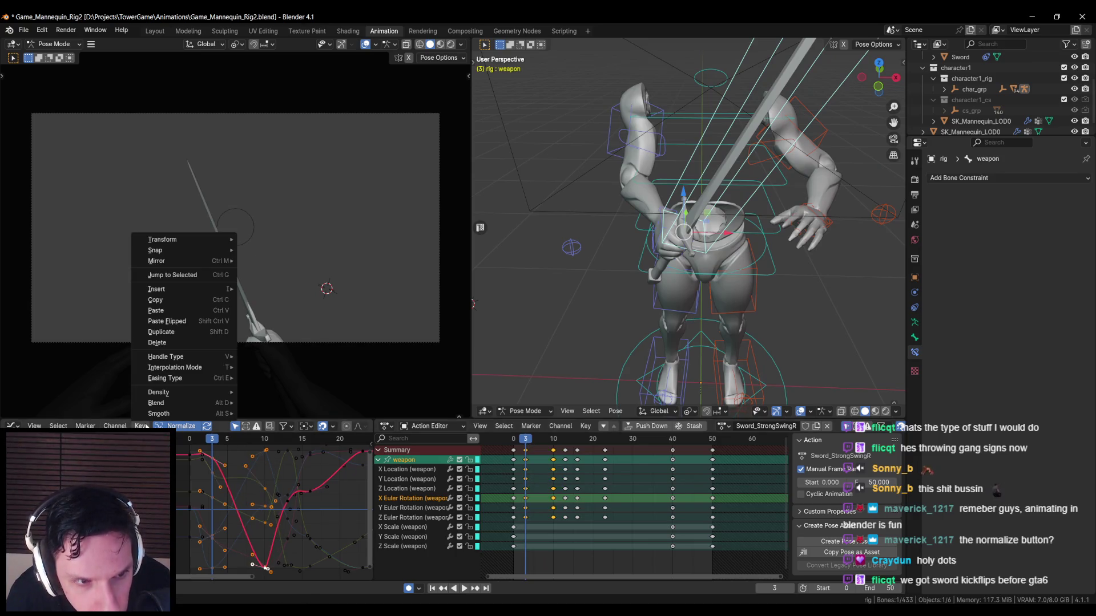
{"action": "mouse_move", "coordinate": [169, 368]}
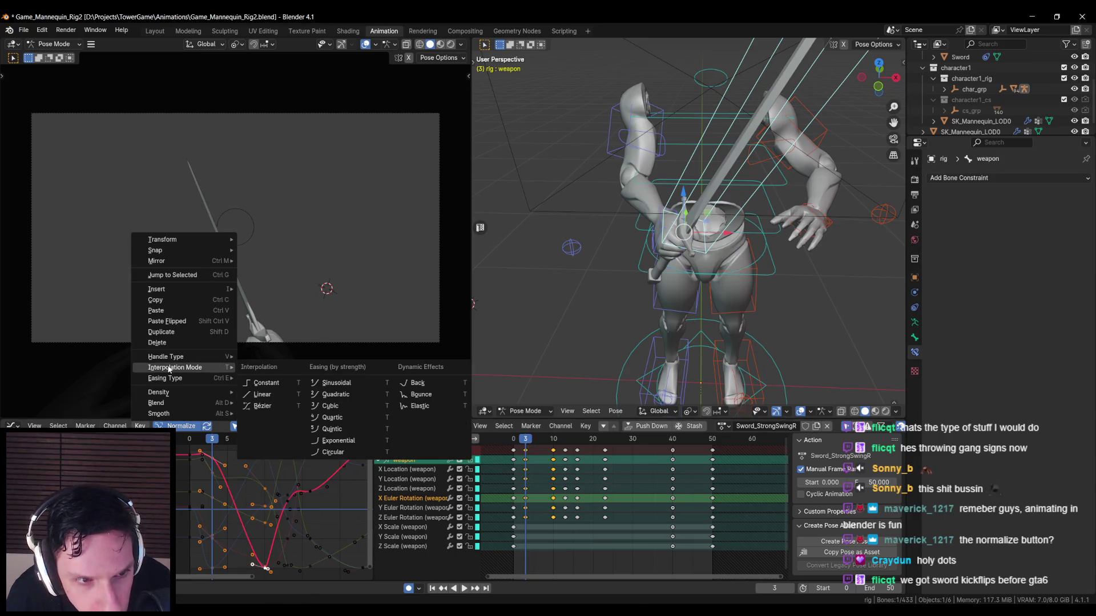
{"action": "left_click", "coordinate": [276, 406]}
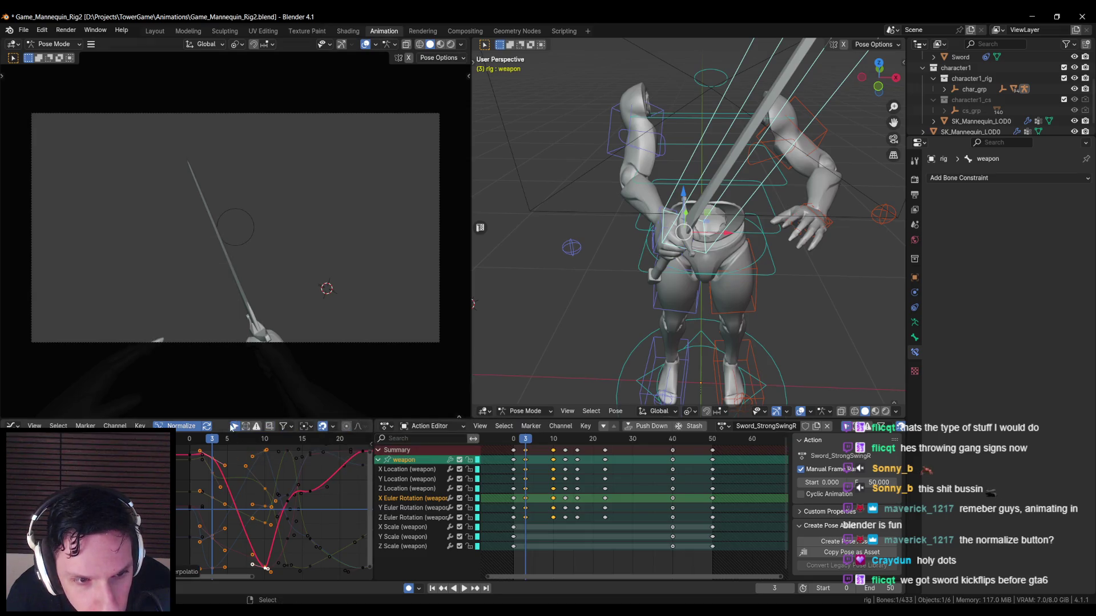
{"action": "left_click", "coordinate": [140, 425]}
{"action": "mouse_move", "coordinate": [158, 381]}
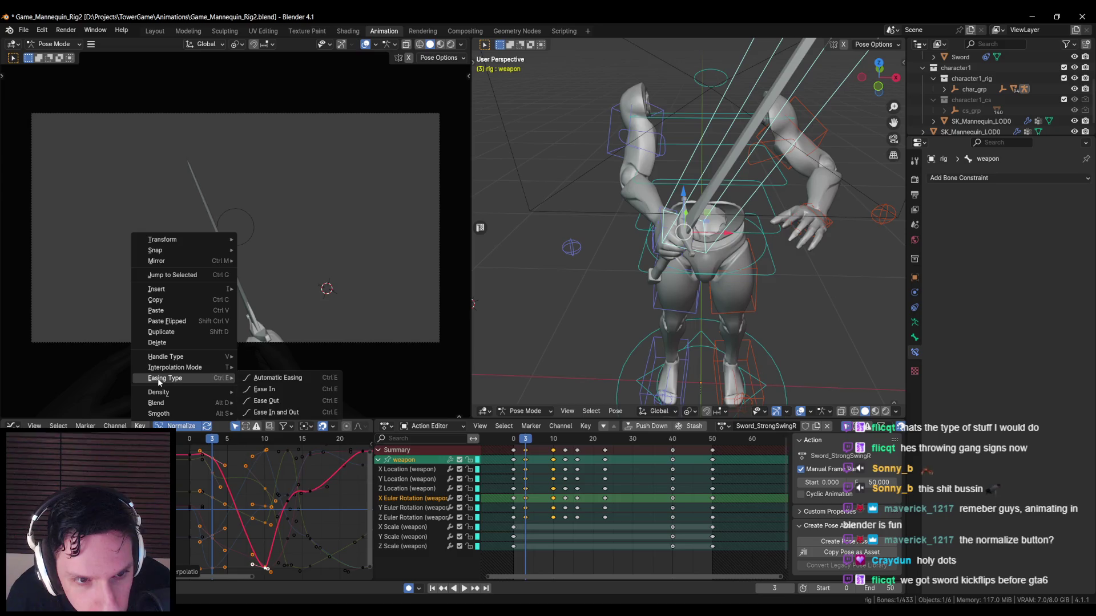
{"action": "left_click", "coordinate": [276, 378]}
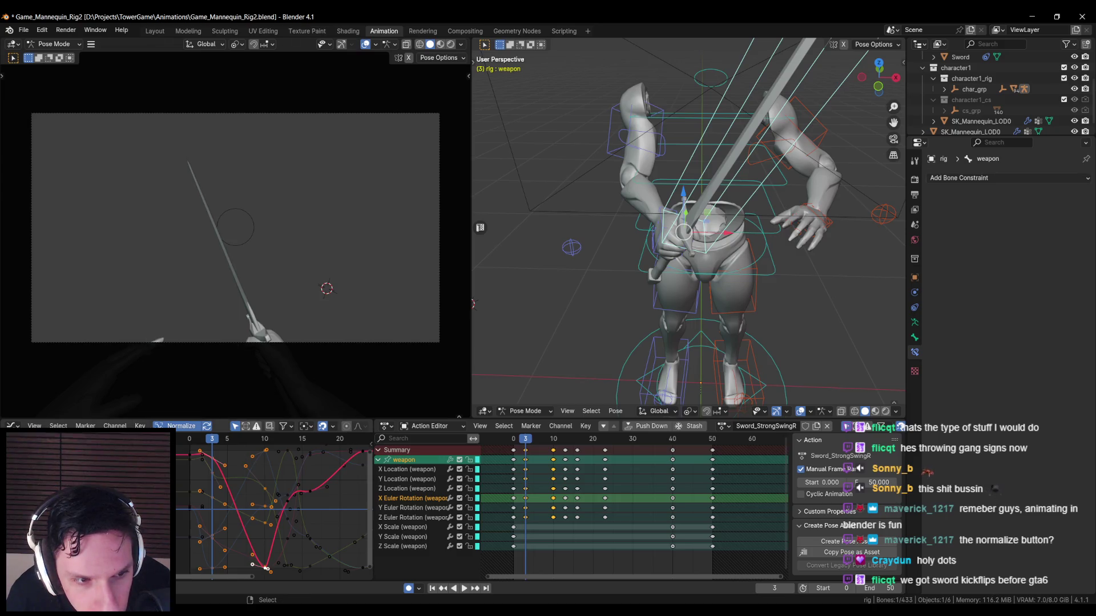
- Start a Blend operation on the selected weapon rotation keys
{"action": "left_click", "coordinate": [140, 426]}
{"action": "mouse_move", "coordinate": [166, 393]}
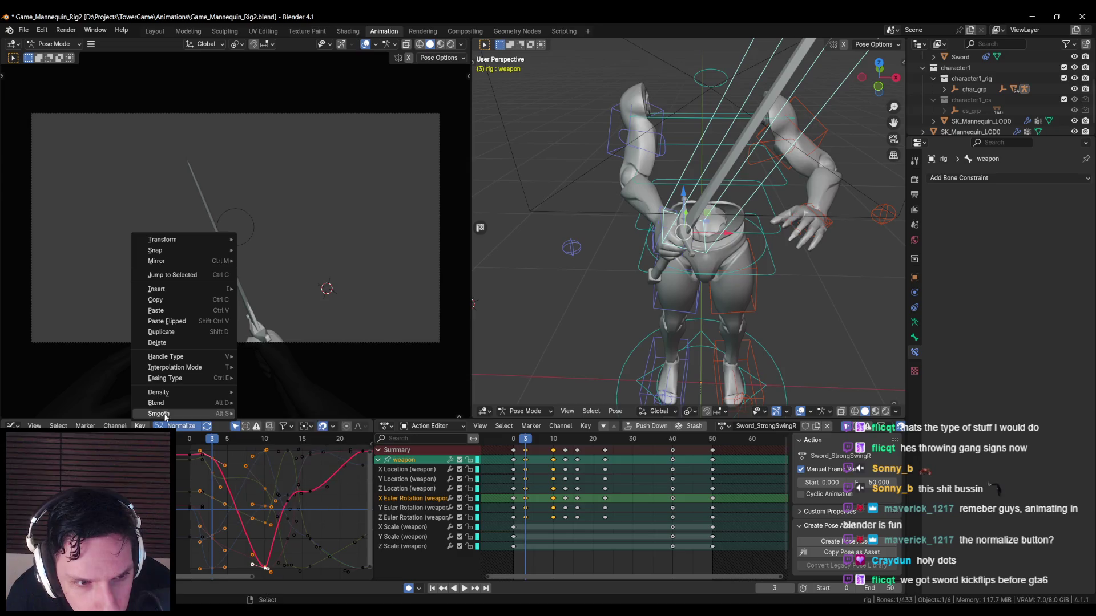
{"action": "left_click", "coordinate": [276, 416]}
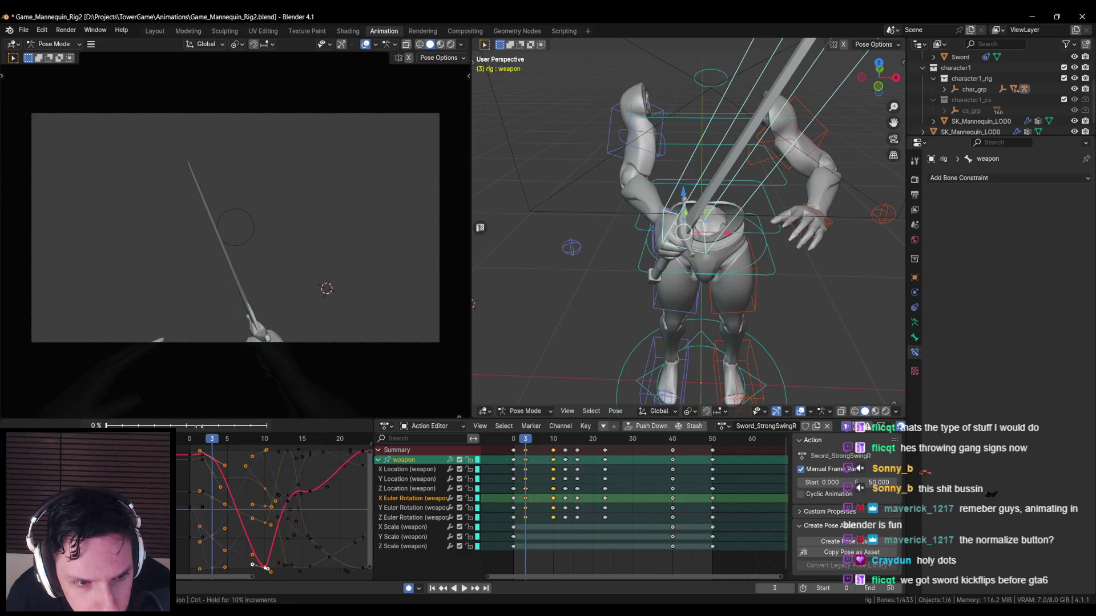
- Cancel the blend and apply a Gaussian smooth to the weapon bone's keyframe curves
{"action": "key", "text": "Escape"}
{"action": "left_click", "coordinate": [140, 426]}
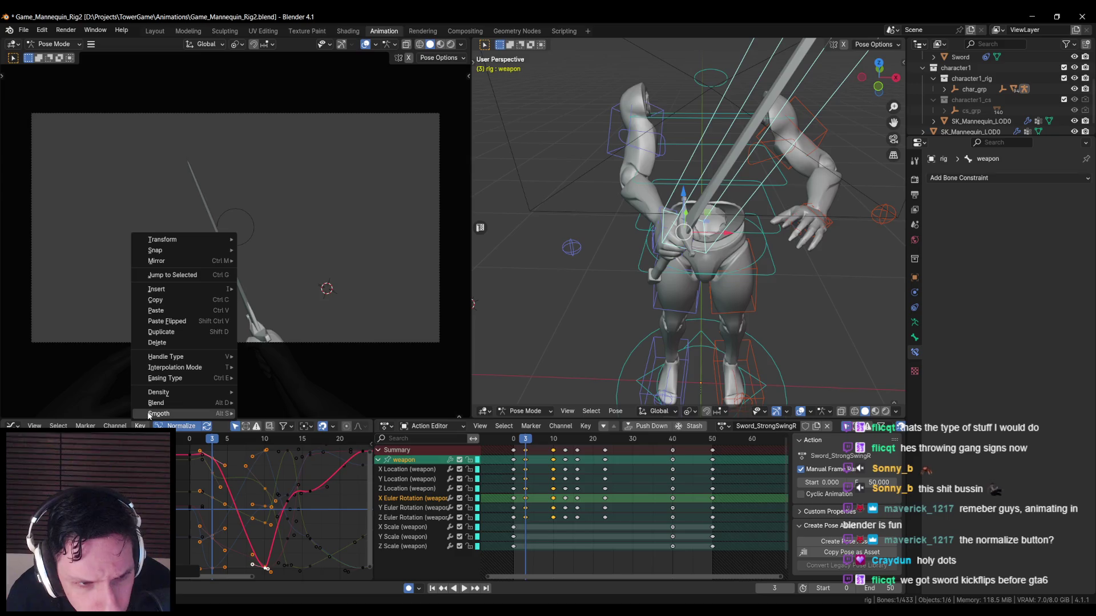
{"action": "mouse_move", "coordinate": [206, 414]}
{"action": "left_click", "coordinate": [279, 413]}
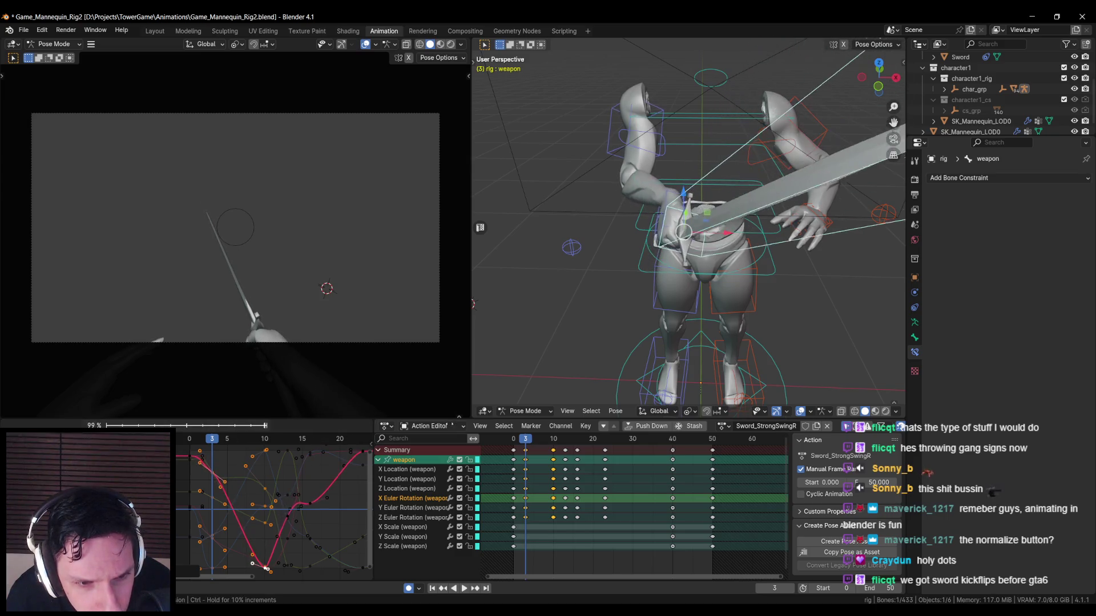
{"action": "left_click", "coordinate": [528, 442]}
- Play the smoothed swing back twice to review it
{"action": "key", "text": "space"}
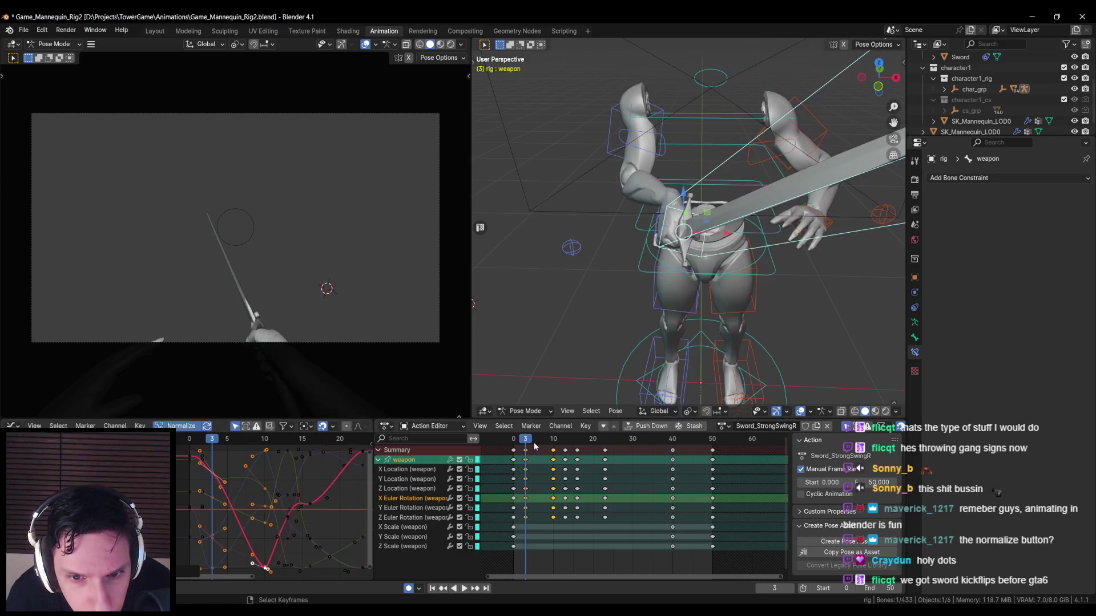
{"action": "key", "text": "Escape"}
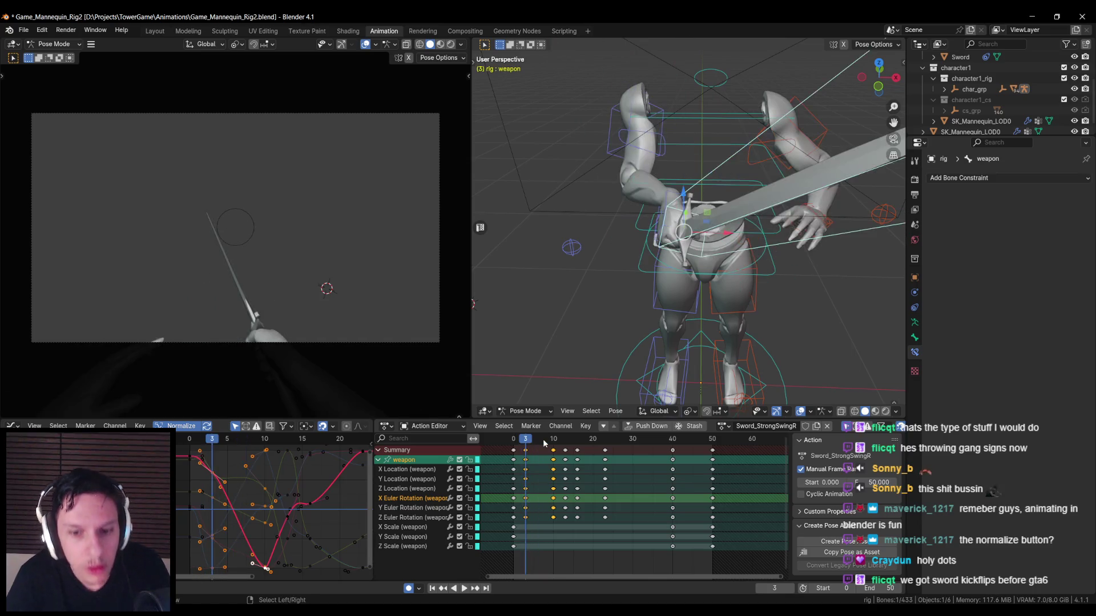
{"action": "key", "text": "space"}
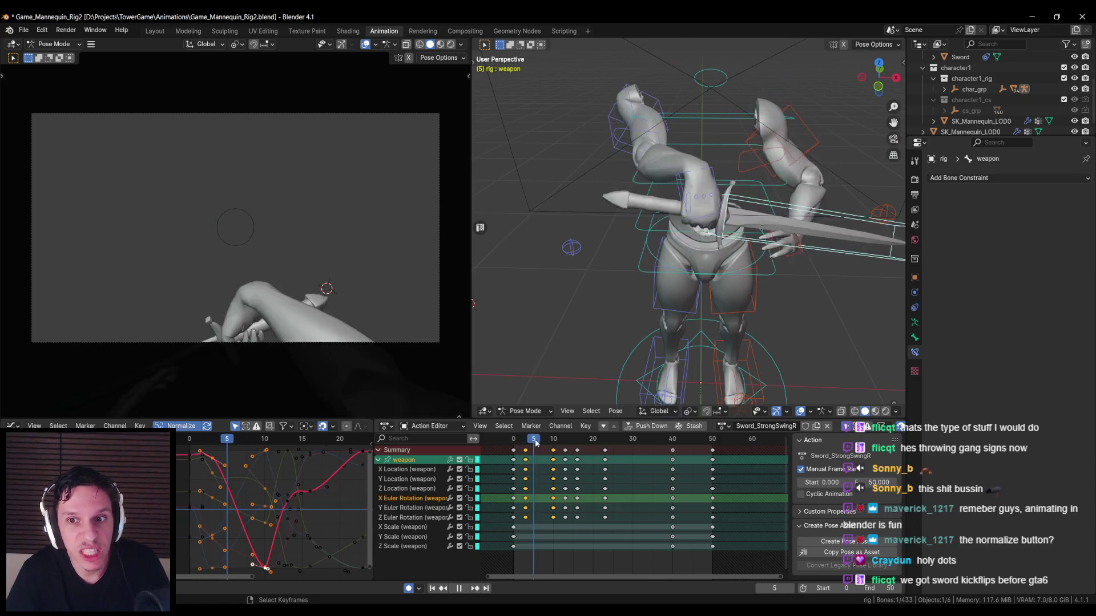